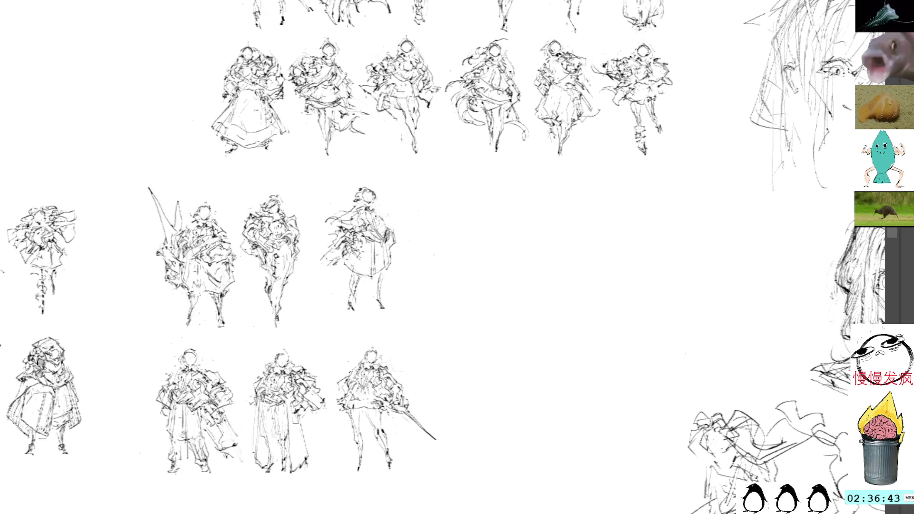
Step: Cut away the figure's lower legs, undoing a stray diagonal spear stroke drawn afterward
{"action": "left_click_drag", "start_coordinate": [369, 273], "coordinate": [357, 272]}
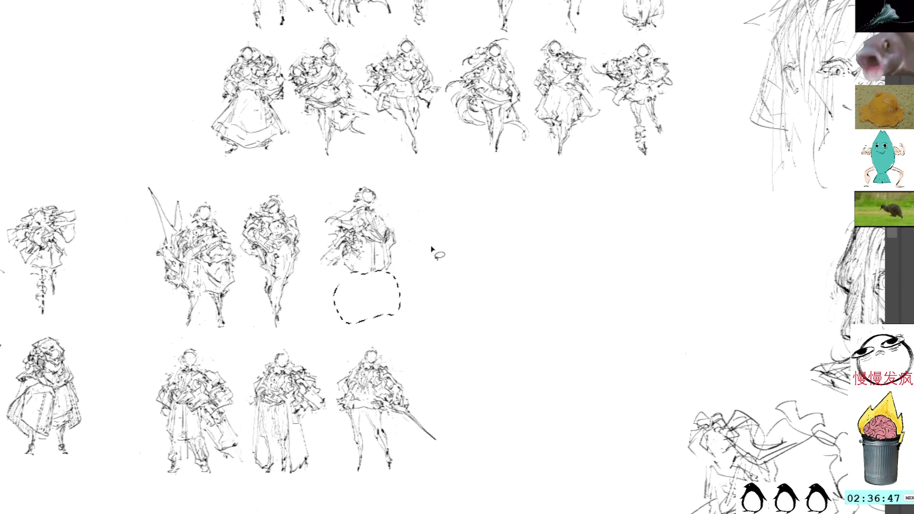
{"action": "key", "text": "ctrl+x"}
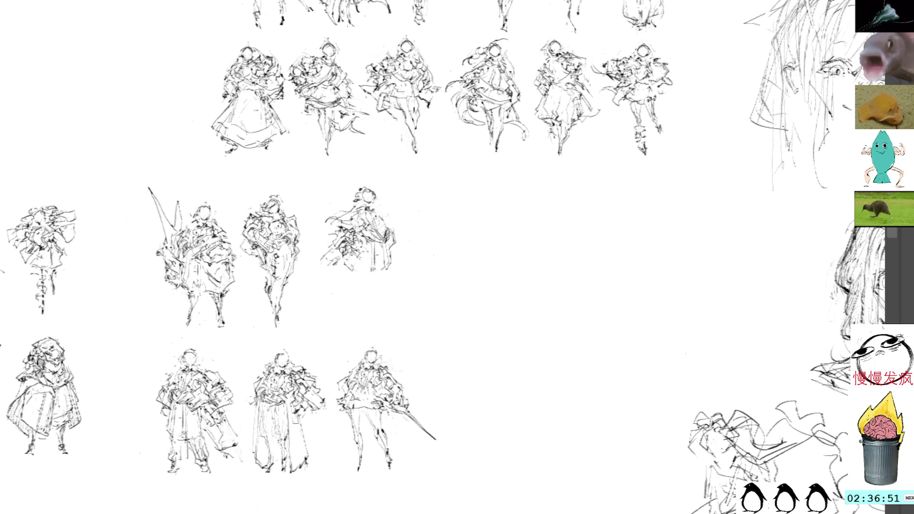
{"action": "left_click_drag", "start_coordinate": [318, 271], "coordinate": [342, 235]}
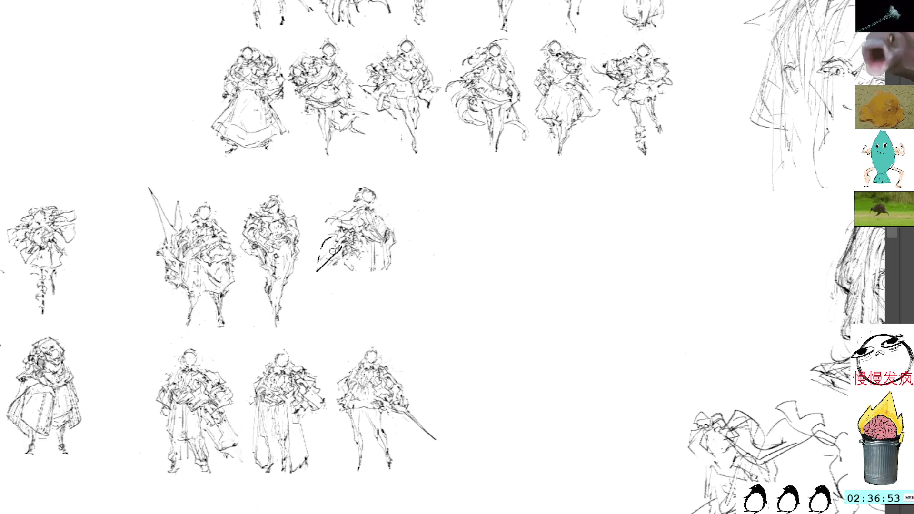
{"action": "key", "text": "ctrl+z"}
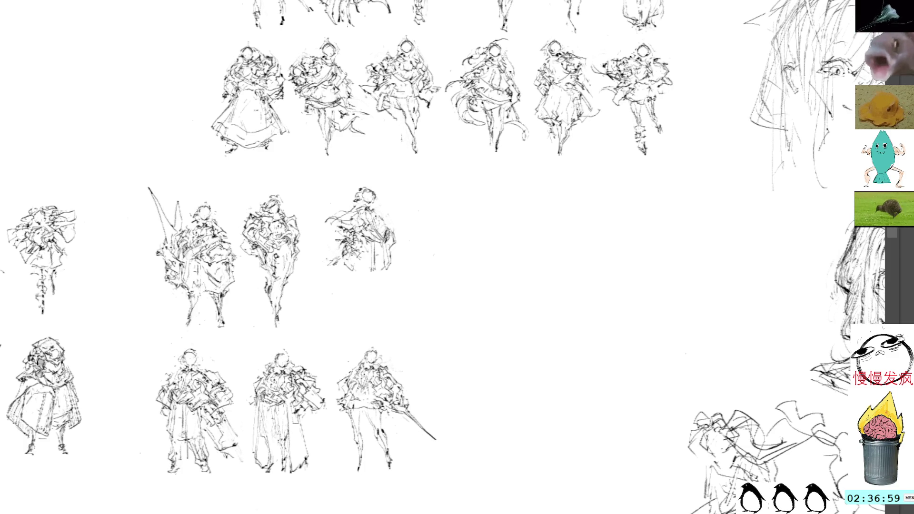
Step: Redraw the skirt hem with curving strokes and short marks along the figure's right edge
{"action": "mouse_move", "coordinate": [334, 242]}
{"action": "left_mouse_down"}
{"action": "mouse_move", "coordinate": [356, 275]}
{"action": "mouse_move", "coordinate": [367, 274]}
{"action": "left_mouse_up"}
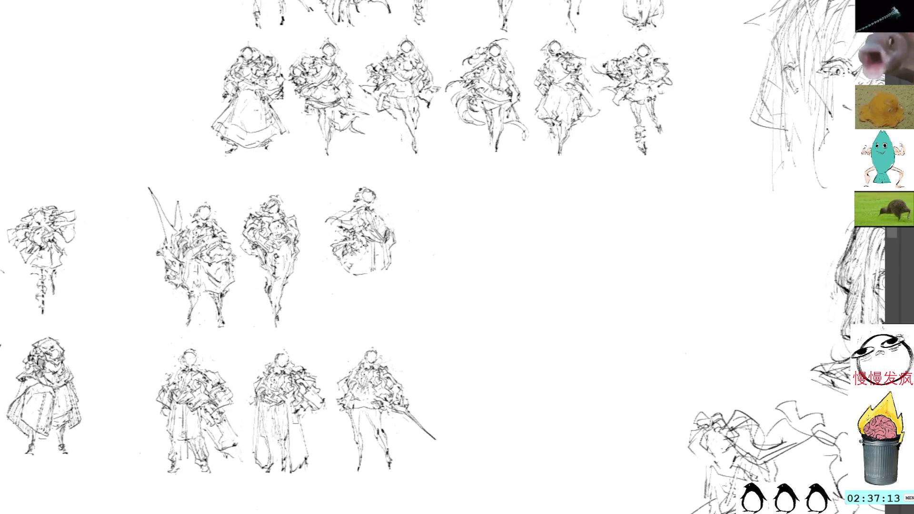
{"action": "mouse_move", "coordinate": [343, 267]}
{"action": "left_mouse_down"}
{"action": "mouse_move", "coordinate": [369, 281]}
{"action": "mouse_move", "coordinate": [377, 264]}
{"action": "mouse_move", "coordinate": [357, 271]}
{"action": "mouse_move", "coordinate": [371, 276]}
{"action": "mouse_move", "coordinate": [373, 263]}
{"action": "left_mouse_up"}
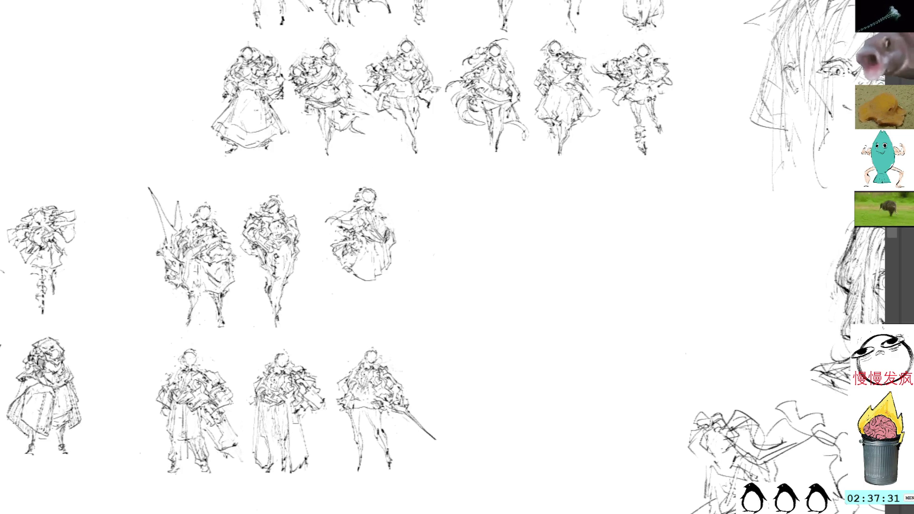
{"action": "mouse_move", "coordinate": [387, 223]}
{"action": "left_mouse_down"}
{"action": "mouse_move", "coordinate": [406, 236]}
{"action": "mouse_move", "coordinate": [390, 221]}
{"action": "mouse_move", "coordinate": [404, 248]}
{"action": "left_mouse_up"}
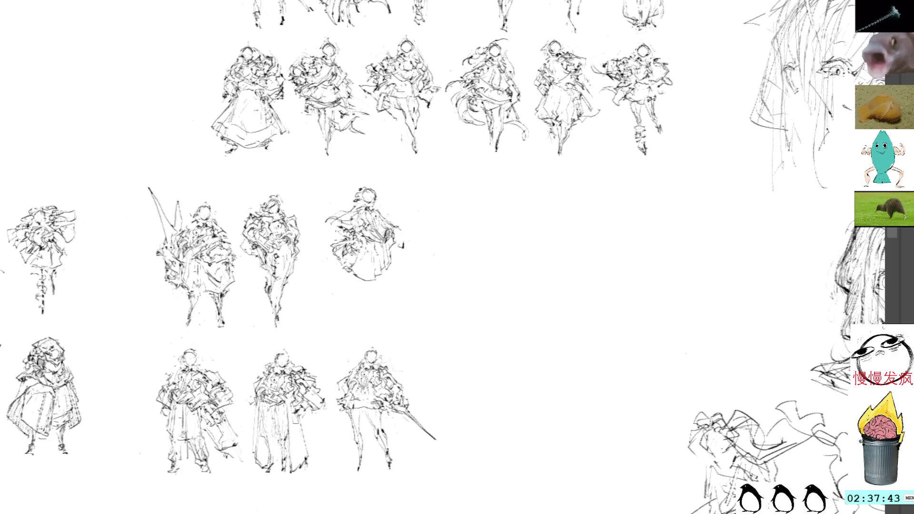
{"action": "left_click_drag", "start_coordinate": [393, 231], "coordinate": [409, 236]}
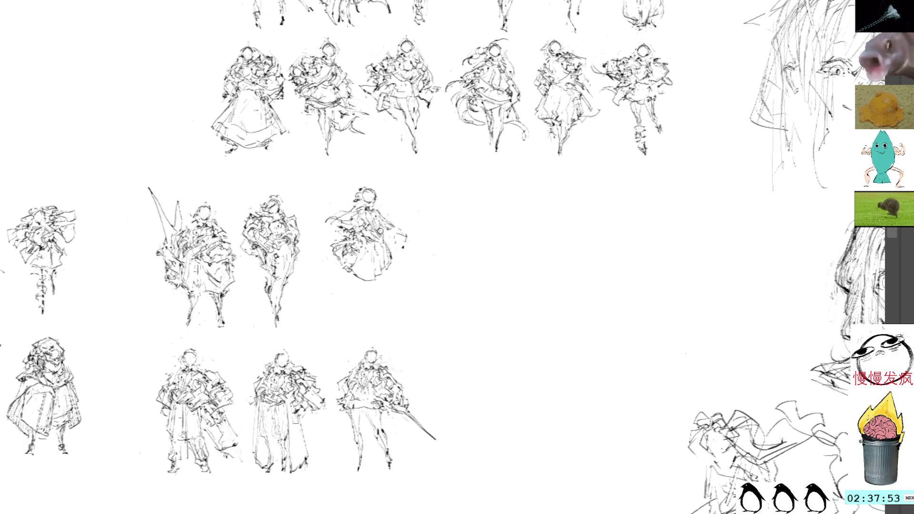
Step: Add dark detail strokes across the skirt and figure
{"action": "left_click_drag", "start_coordinate": [370, 236], "coordinate": [378, 235]}
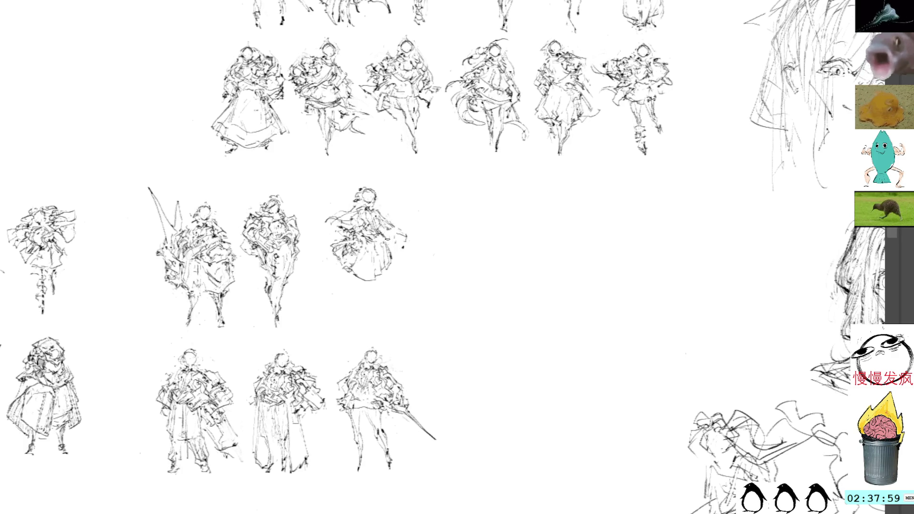
{"action": "left_click_drag", "start_coordinate": [384, 239], "coordinate": [397, 264]}
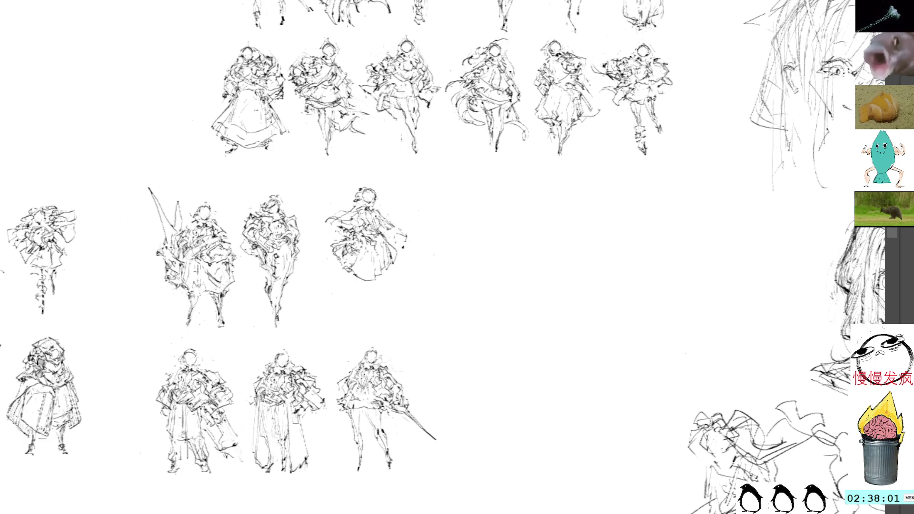
{"action": "left_click_drag", "start_coordinate": [364, 246], "coordinate": [373, 271]}
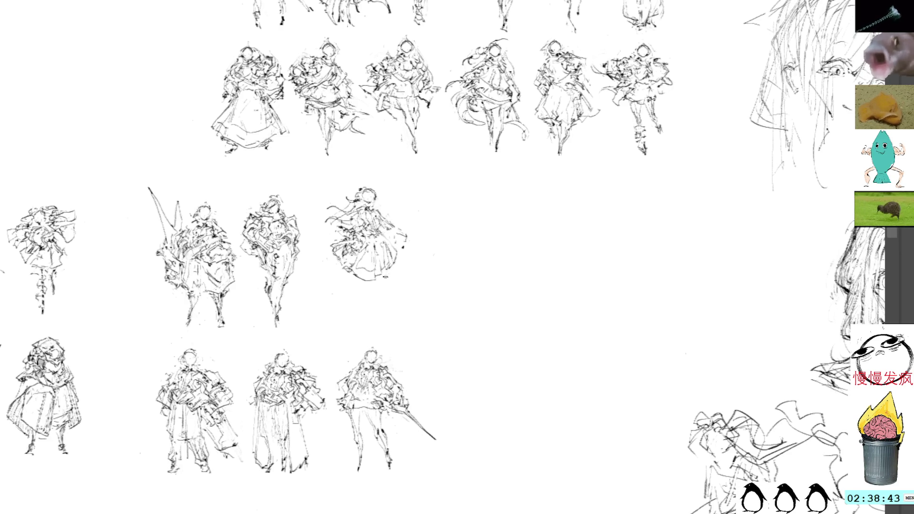
Step: Sketch leg lines below the skirt, darkening the left leg and hip
{"action": "left_click_drag", "start_coordinate": [386, 278], "coordinate": [368, 318]}
{"action": "left_click_drag", "start_coordinate": [365, 282], "coordinate": [352, 314]}
{"action": "left_click_drag", "start_coordinate": [391, 270], "coordinate": [367, 315]}
{"action": "left_click_drag", "start_coordinate": [355, 283], "coordinate": [350, 314]}
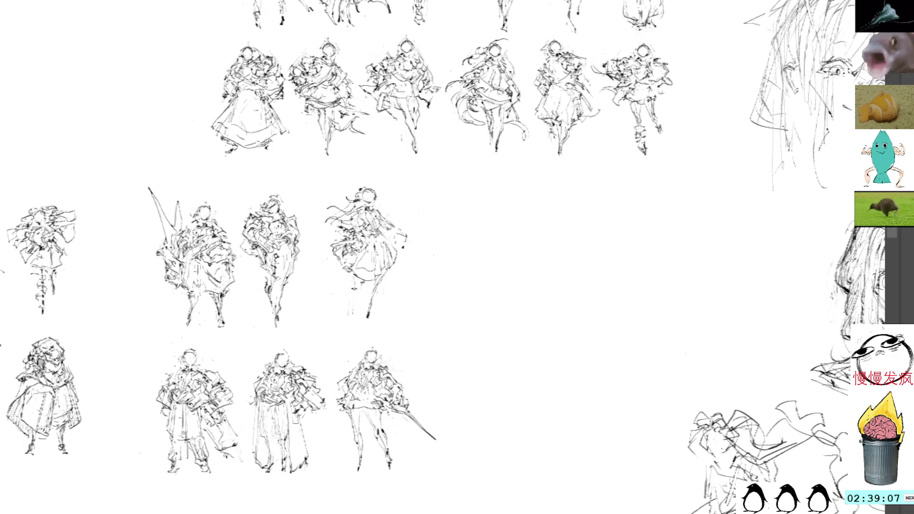
{"action": "mouse_move", "coordinate": [347, 288]}
{"action": "left_mouse_down"}
{"action": "mouse_move", "coordinate": [337, 314]}
{"action": "mouse_move", "coordinate": [344, 289]}
{"action": "left_mouse_up"}
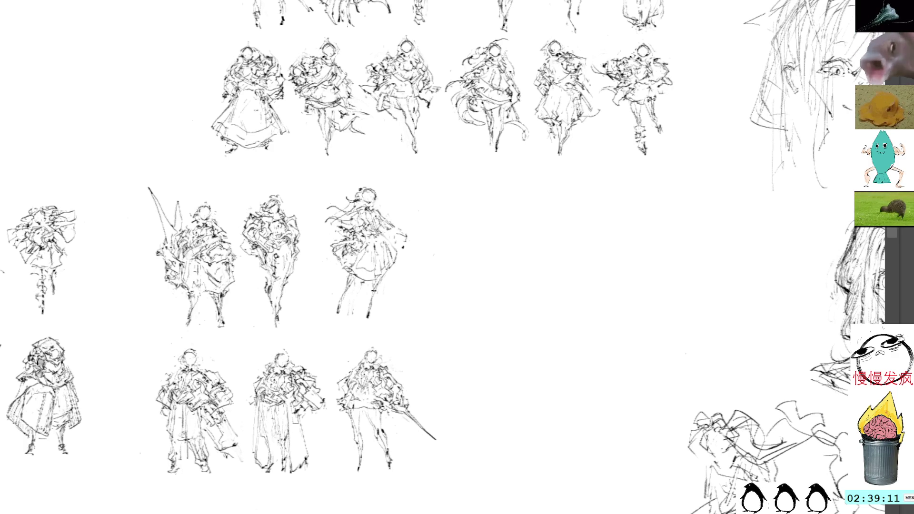
Step: Try several leg outlines and oval leg strokes, undoing each one
{"action": "mouse_move", "coordinate": [362, 291]}
{"action": "left_mouse_down"}
{"action": "mouse_move", "coordinate": [368, 328]}
{"action": "mouse_move", "coordinate": [380, 324]}
{"action": "left_mouse_up"}
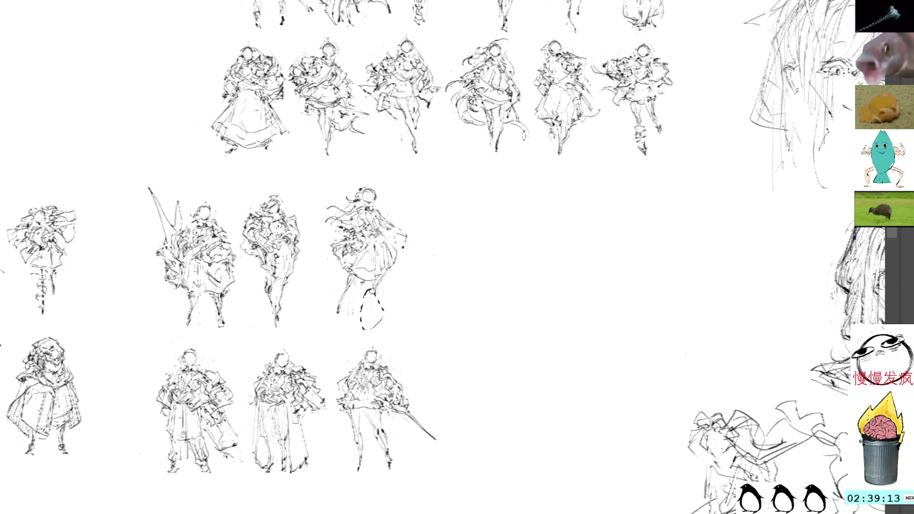
{"action": "key", "text": "ctrl+z"}
{"action": "left_click_drag", "start_coordinate": [361, 283], "coordinate": [347, 322]}
{"action": "key", "text": "ctrl+z"}
{"action": "left_click_drag", "start_coordinate": [363, 285], "coordinate": [347, 321]}
{"action": "key", "text": "ctrl+z"}
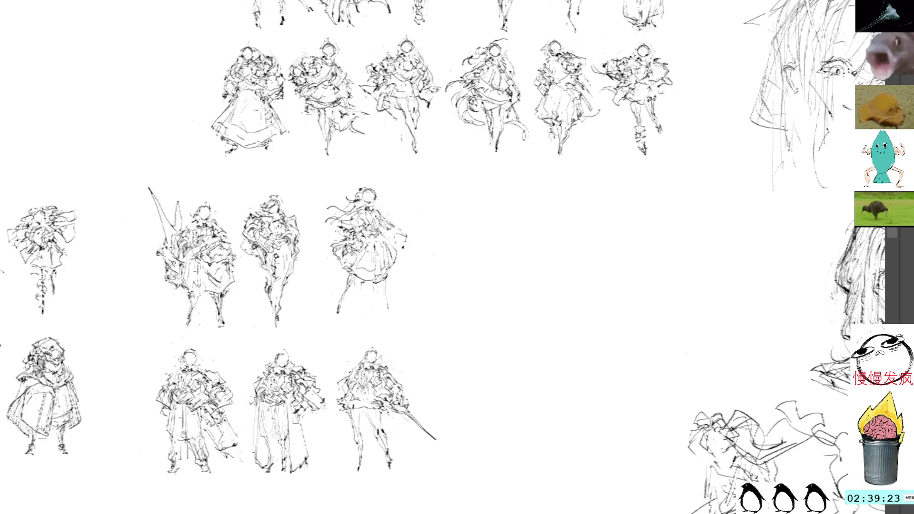
Step: Lengthen the right leg, touch up the skirt and lower left leg, then lasso the whole figure
{"action": "left_click_drag", "start_coordinate": [387, 304], "coordinate": [393, 313]}
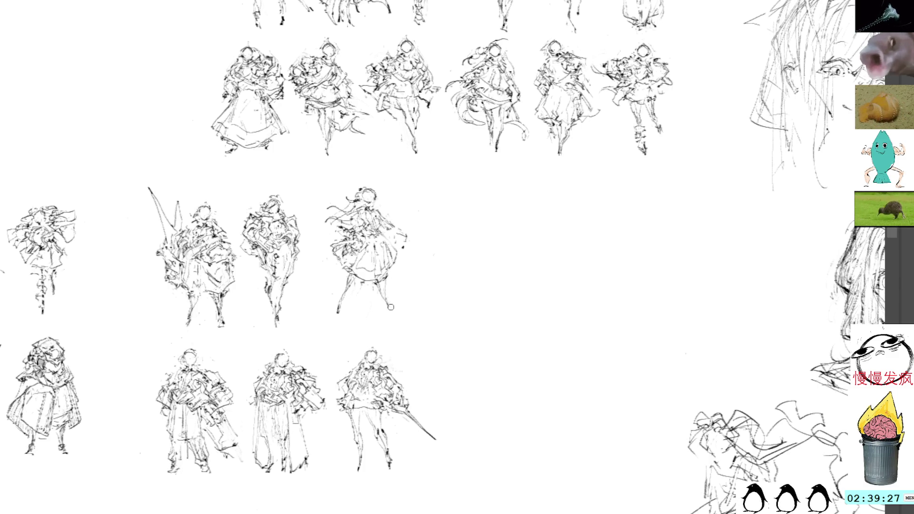
{"action": "left_click_drag", "start_coordinate": [383, 296], "coordinate": [391, 317]}
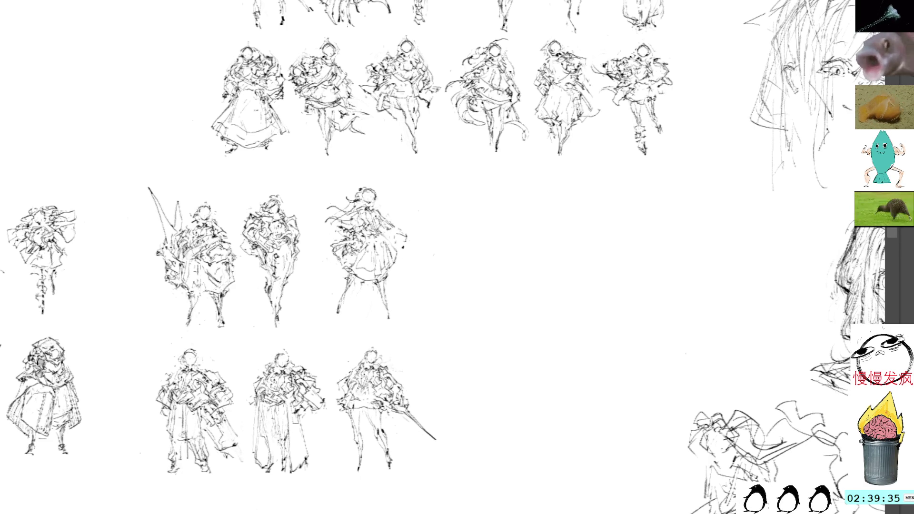
{"action": "left_click_drag", "start_coordinate": [351, 278], "coordinate": [366, 291]}
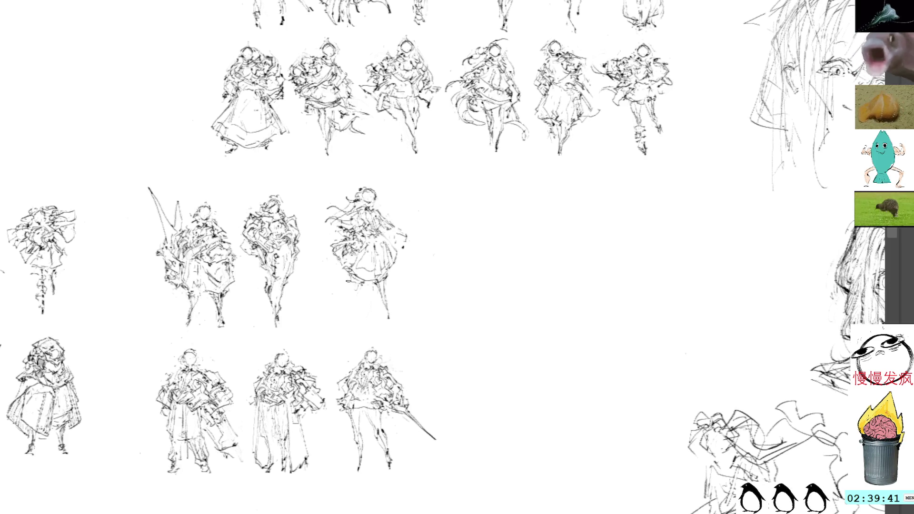
{"action": "left_click_drag", "start_coordinate": [346, 303], "coordinate": [338, 319]}
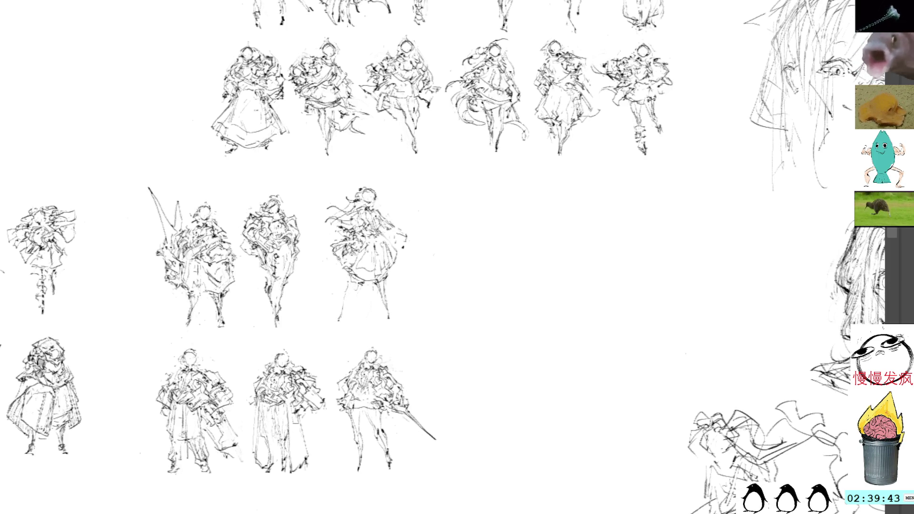
{"action": "left_click_drag", "start_coordinate": [379, 177], "coordinate": [335, 183]}
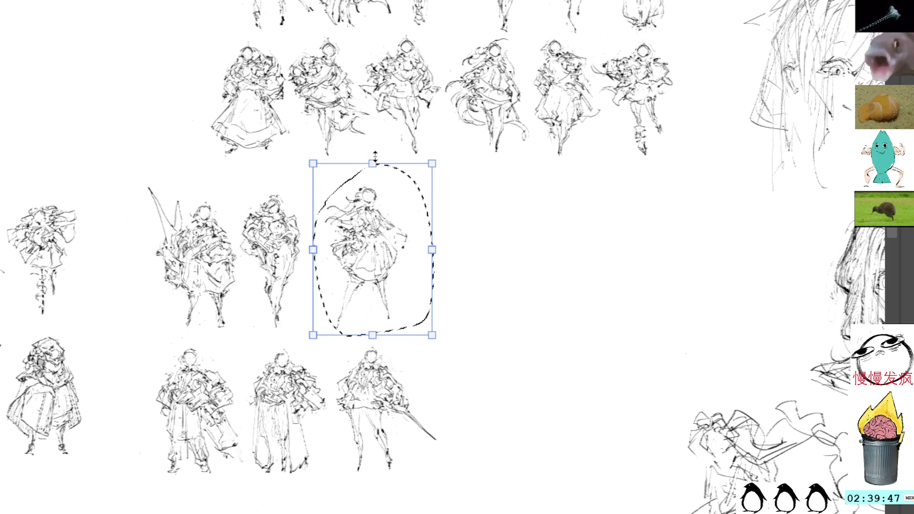
Step: Nudge the figure left and down, commit and revert the move, then ink the right leg and foot
{"action": "left_click_drag", "start_coordinate": [366, 165], "coordinate": [366, 177]}
{"action": "left_click_drag", "start_coordinate": [381, 242], "coordinate": [359, 246]}
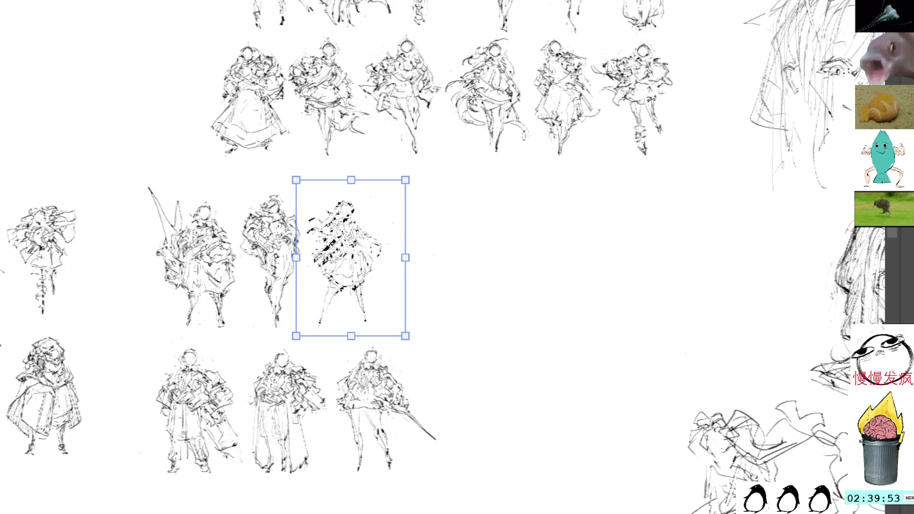
{"action": "key", "text": "Return"}
{"action": "key", "text": "ctrl+z"}
{"action": "key", "text": "ctrl+z"}
{"action": "key", "text": "ctrl+z"}
{"action": "key", "text": "ctrl+z"}
{"action": "key", "text": "ctrl+z"}
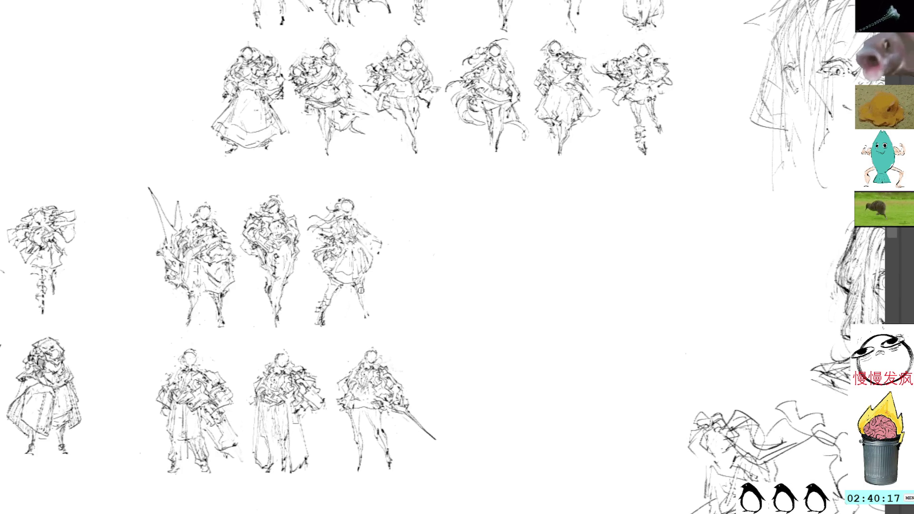
{"action": "left_click_drag", "start_coordinate": [356, 296], "coordinate": [373, 318]}
Step: Select the third figure's legs and confirm an initial adjustment
{"action": "mouse_move", "coordinate": [471, 236]}
{"action": "left_mouse_down"}
{"action": "mouse_move", "coordinate": [446, 198]}
{"action": "mouse_move", "coordinate": [434, 247]}
{"action": "left_mouse_up"}
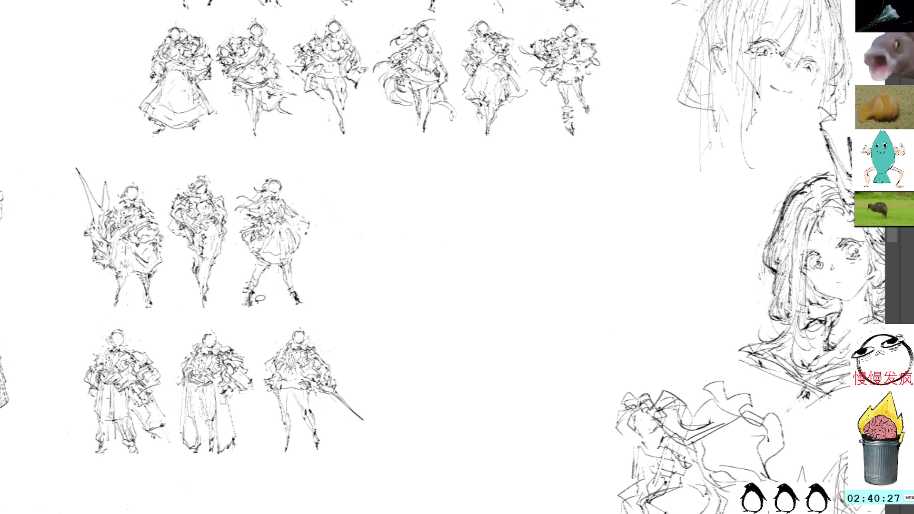
{"action": "left_click_drag", "start_coordinate": [272, 289], "coordinate": [253, 310]}
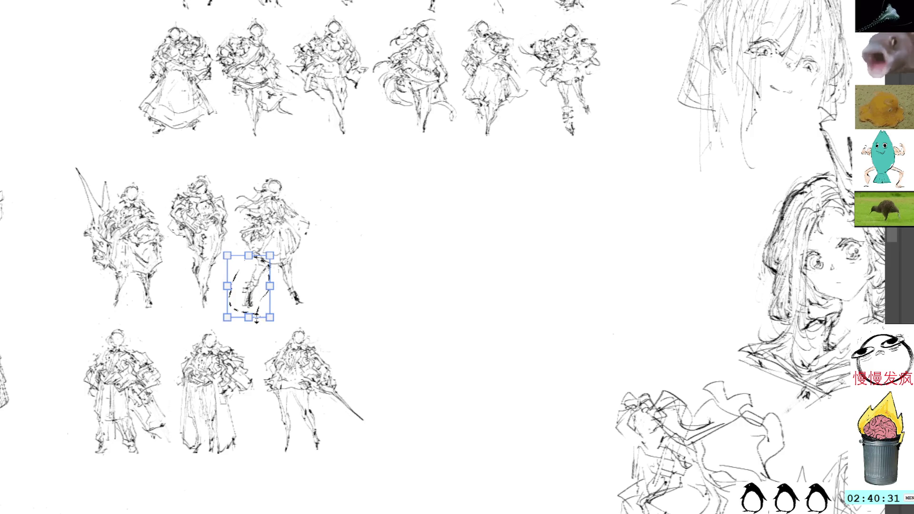
{"action": "key", "text": "Return"}
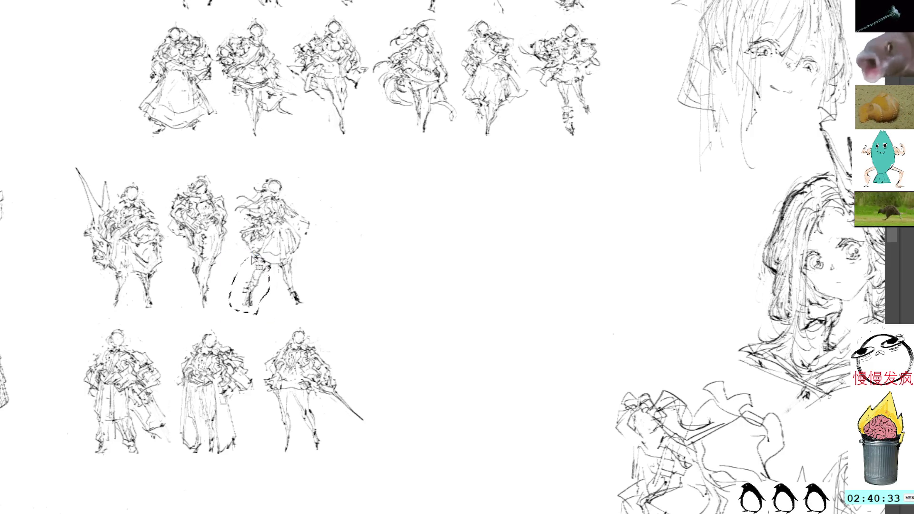
Step: Free-transform the leg stroke, skewing its bottom toward the right, and commit
{"action": "left_click_drag", "start_coordinate": [272, 293], "coordinate": [271, 286]}
{"action": "key", "text": "ctrl+t"}
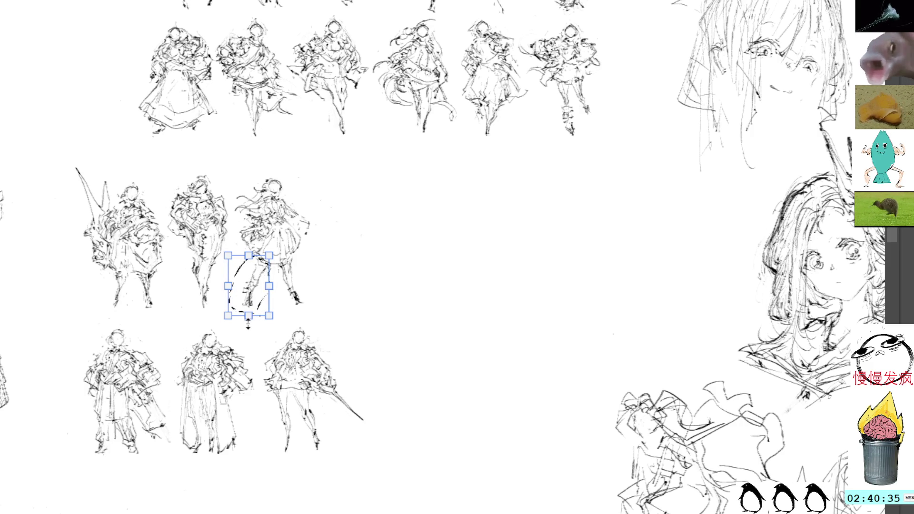
{"action": "mouse_move", "coordinate": [249, 320]}
{"action": "left_mouse_down"}
{"action": "mouse_move", "coordinate": [254, 327]}
{"action": "mouse_move", "coordinate": [256, 317]}
{"action": "left_mouse_up"}
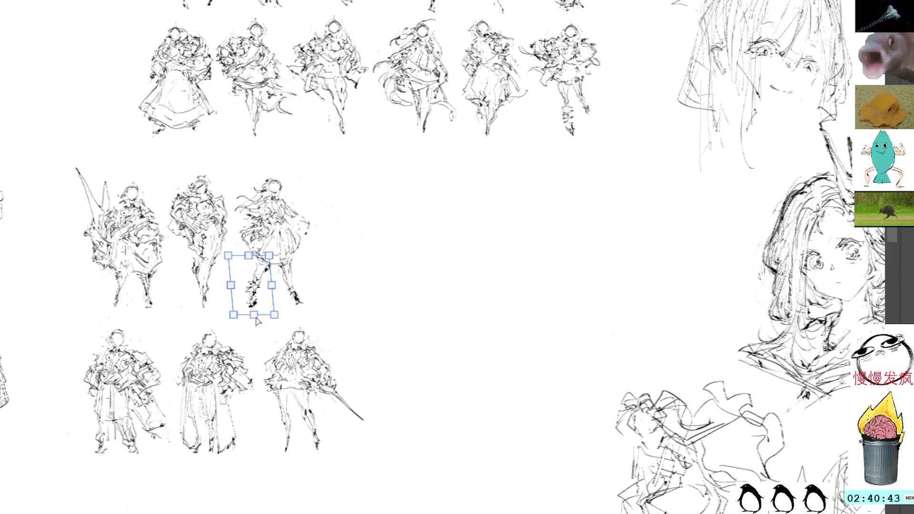
{"action": "key", "text": "Return"}
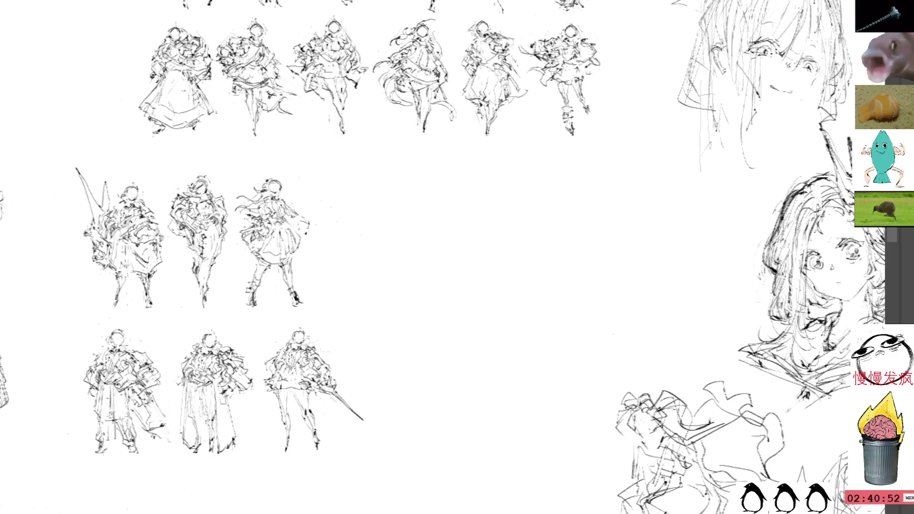
Step: Pan to the empty area right of the middle row and paste the copied figure
{"action": "mouse_move", "coordinate": [512, 236]}
{"action": "left_mouse_down"}
{"action": "mouse_move", "coordinate": [554, 268]}
{"action": "mouse_move", "coordinate": [570, 312]}
{"action": "mouse_move", "coordinate": [565, 264]}
{"action": "mouse_move", "coordinate": [557, 312]}
{"action": "mouse_move", "coordinate": [557, 300]}
{"action": "mouse_move", "coordinate": [493, 269]}
{"action": "left_mouse_up"}
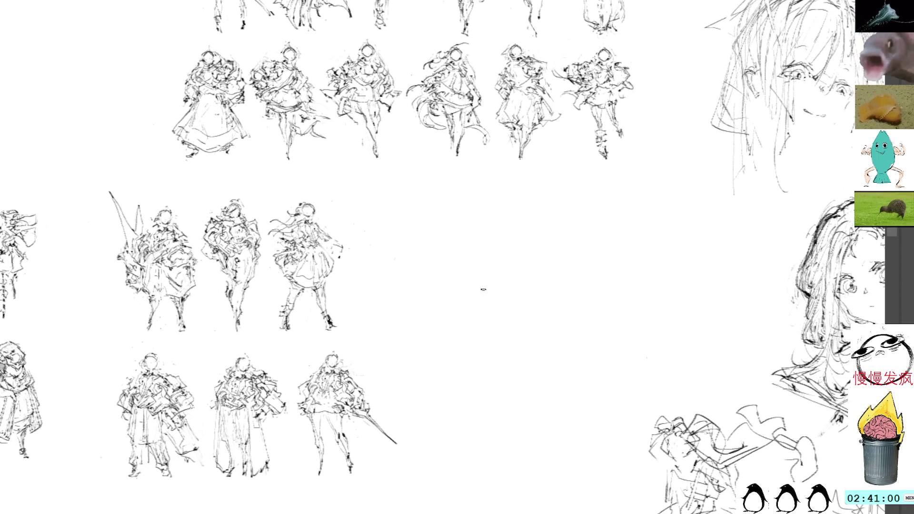
{"action": "key", "text": "ctrl+v"}
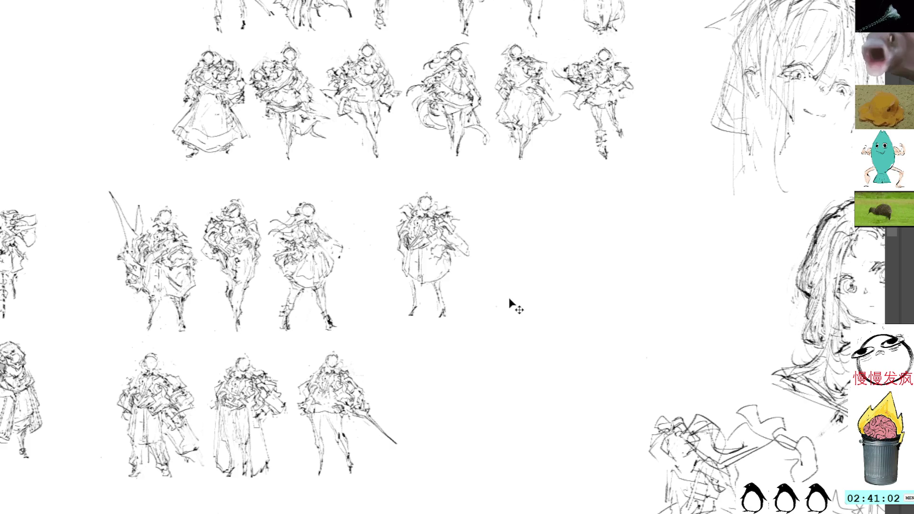
Step: Place the pasted figure slightly down-right and erase its lower skirt
{"action": "mouse_move", "coordinate": [461, 253]}
{"action": "left_mouse_down"}
{"action": "mouse_move", "coordinate": [477, 291]}
{"action": "mouse_move", "coordinate": [482, 264]}
{"action": "left_mouse_up"}
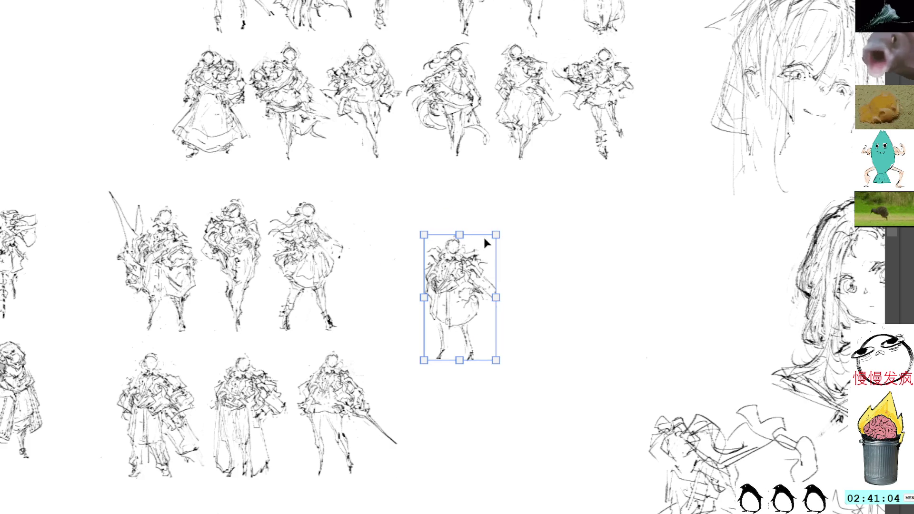
{"action": "key", "text": "Return"}
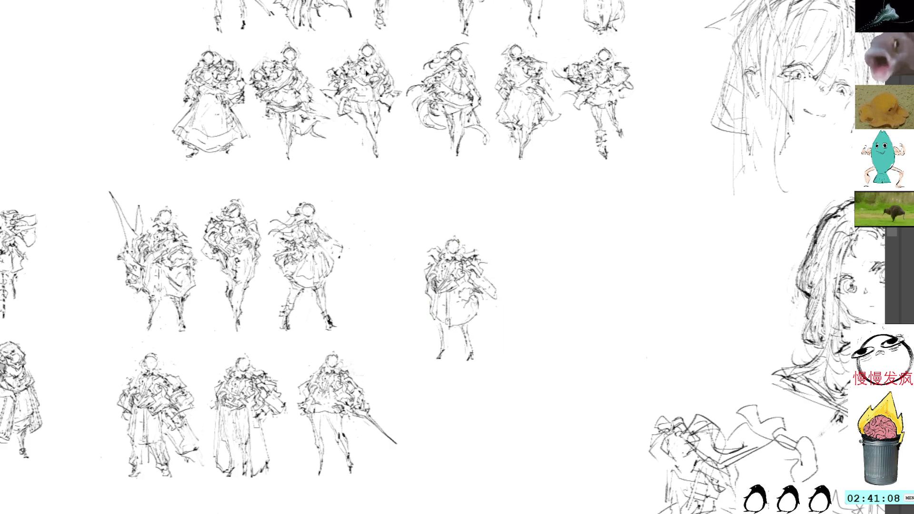
{"action": "left_click_drag", "start_coordinate": [475, 338], "coordinate": [466, 326]}
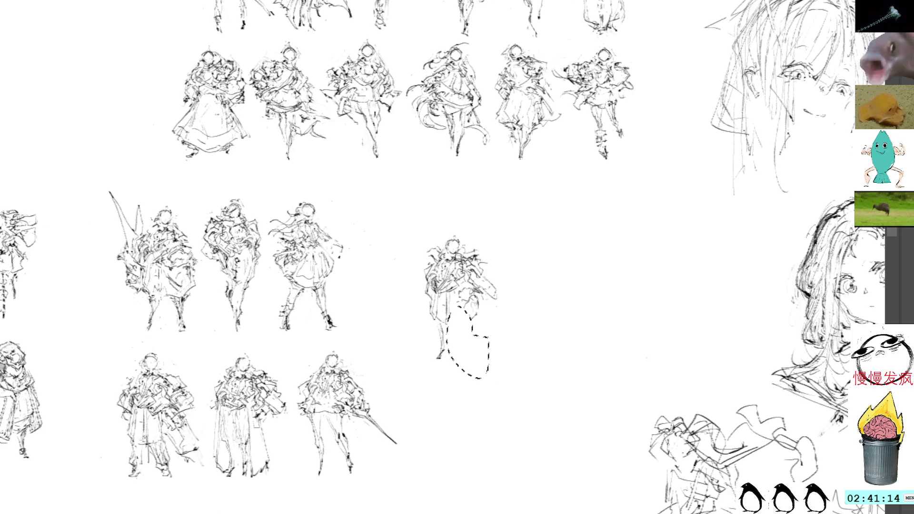
{"action": "key", "text": "ctrl+d"}
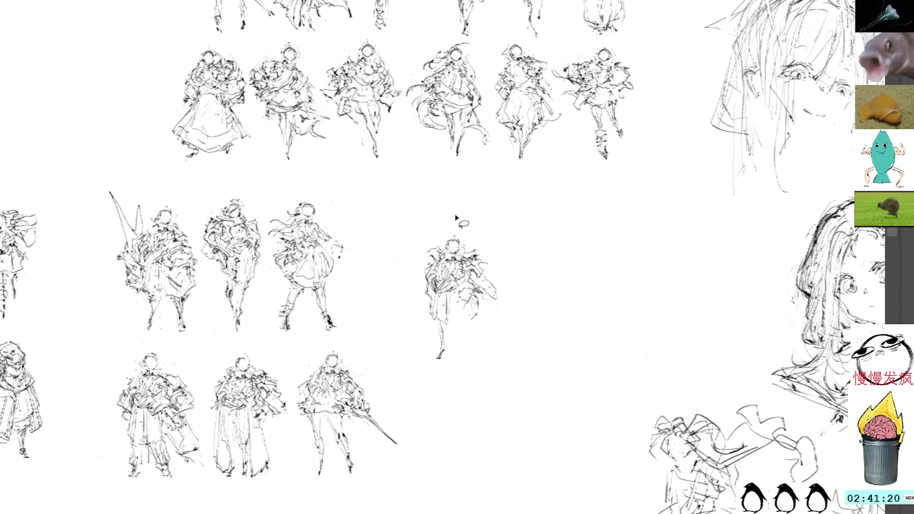
Step: Draw the new lower leg and foot, undoing two misplaced curves left of the figure
{"action": "left_click_drag", "start_coordinate": [432, 322], "coordinate": [439, 359]}
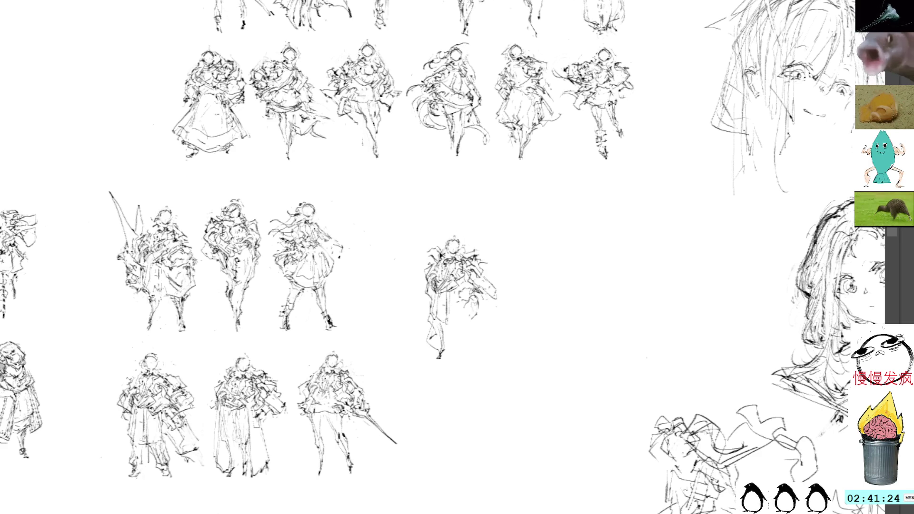
{"action": "left_click_drag", "start_coordinate": [438, 246], "coordinate": [410, 283]}
{"action": "key", "text": "ctrl+z"}
{"action": "left_click_drag", "start_coordinate": [438, 246], "coordinate": [411, 273]}
{"action": "key", "text": "ctrl+z"}
{"action": "key", "text": "ctrl+z"}
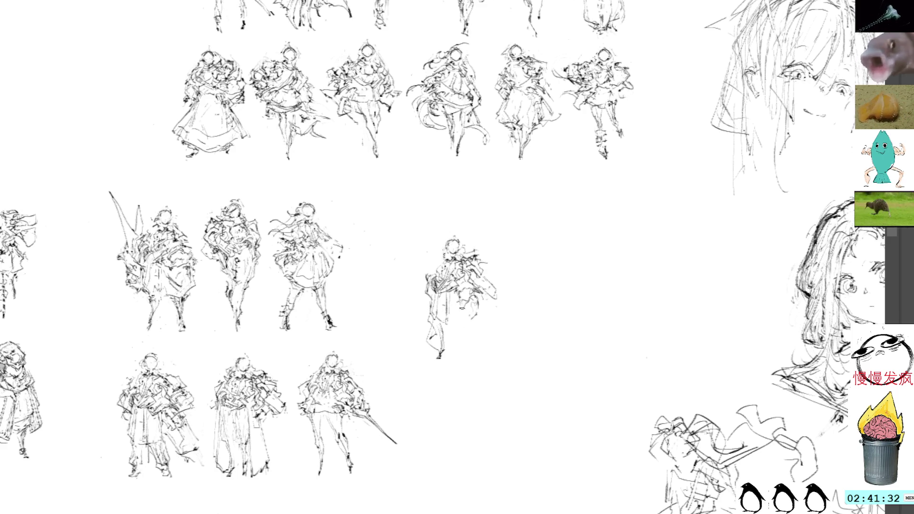
Step: Add flowing lines down the gown's right side and touch up the head's left edge
{"action": "left_click_drag", "start_coordinate": [472, 307], "coordinate": [468, 347]}
{"action": "left_click_drag", "start_coordinate": [449, 304], "coordinate": [461, 340]}
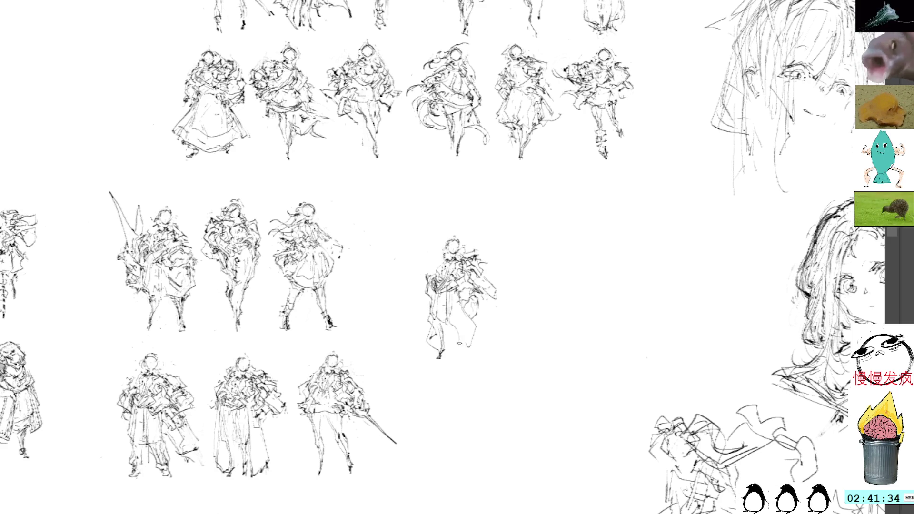
{"action": "left_click_drag", "start_coordinate": [443, 239], "coordinate": [447, 248]}
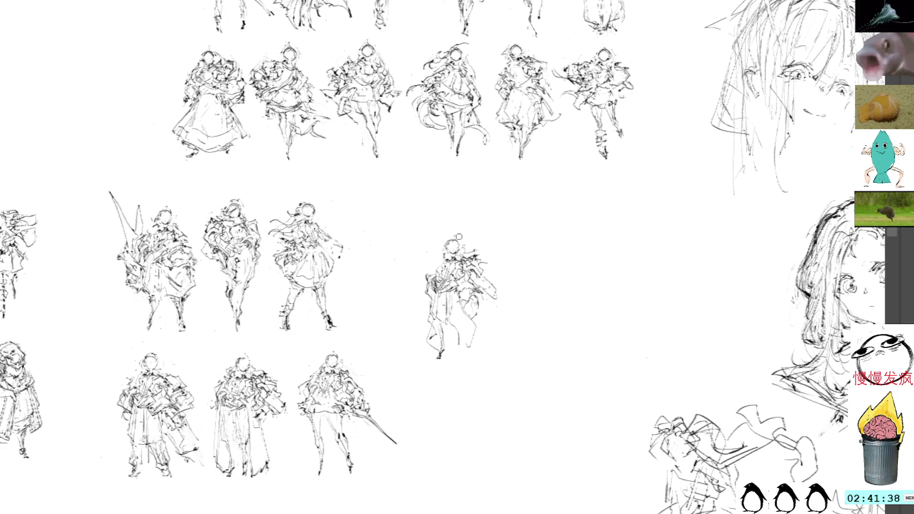
{"action": "mouse_move", "coordinate": [500, 255]}
{"action": "left_mouse_down"}
{"action": "mouse_move", "coordinate": [473, 241]}
{"action": "mouse_move", "coordinate": [486, 248]}
{"action": "left_mouse_up"}
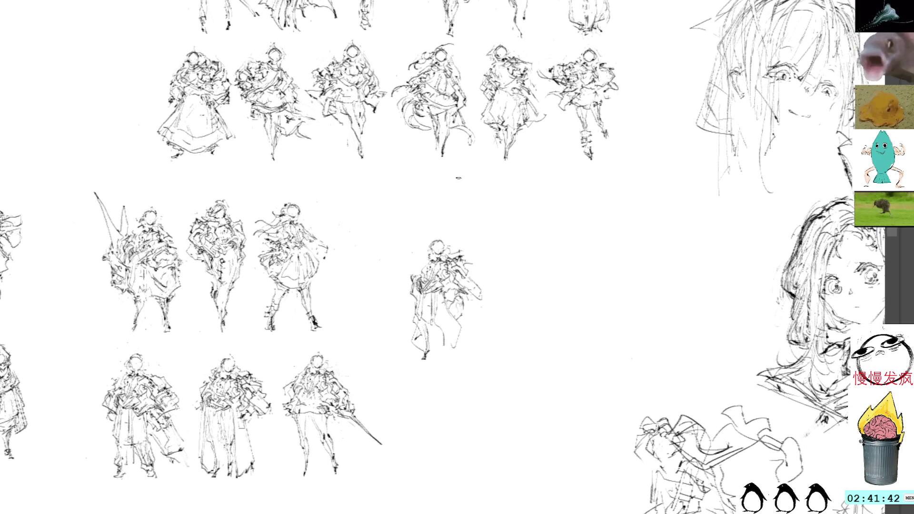
Step: Confirm a free transform on the figure, then add dark lines along its left edge
{"action": "key", "text": "ctrl+t"}
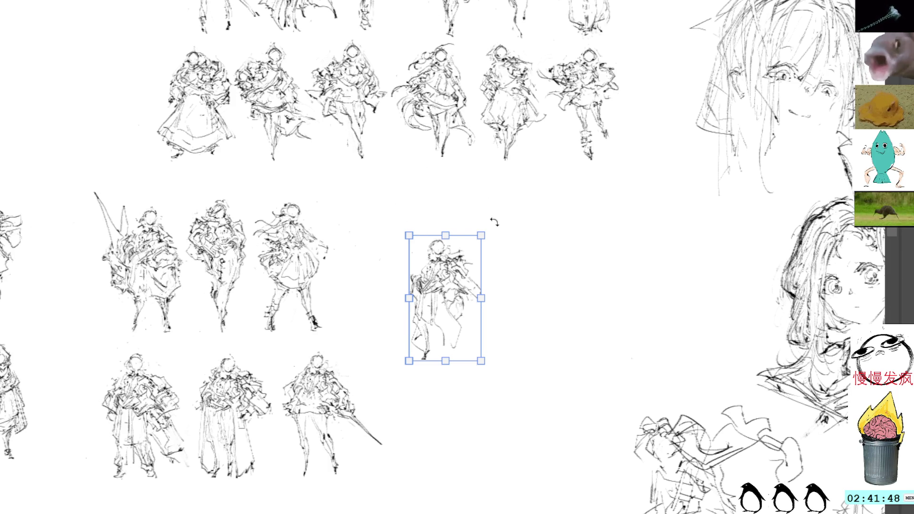
{"action": "key", "text": "Return"}
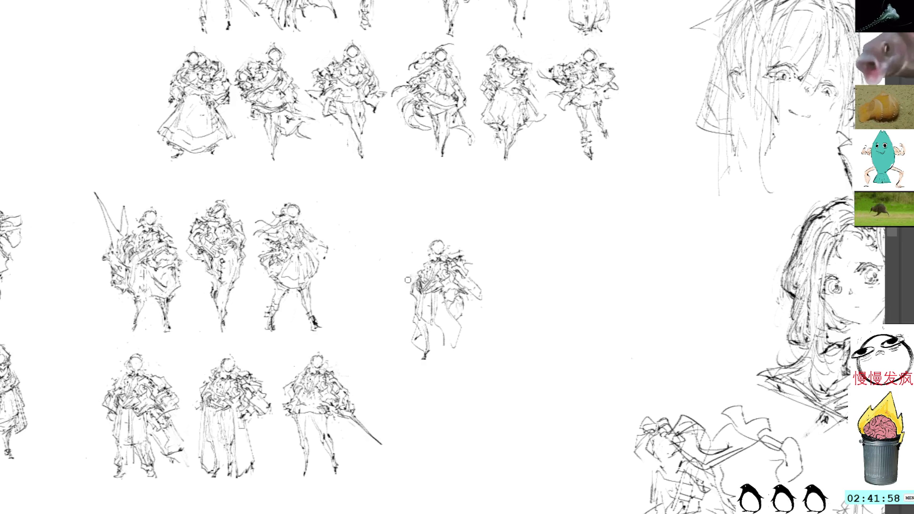
{"action": "left_click_drag", "start_coordinate": [419, 277], "coordinate": [405, 291]}
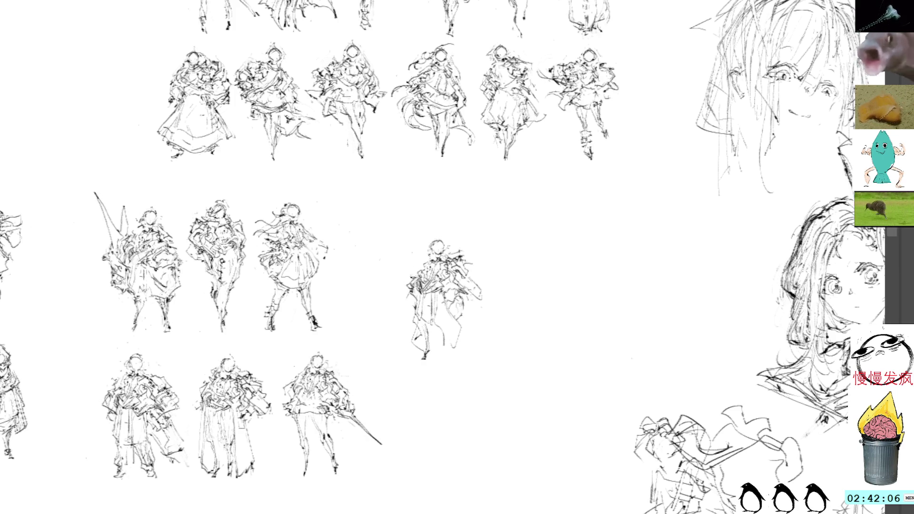
{"action": "mouse_move", "coordinate": [414, 276]}
{"action": "left_mouse_down"}
{"action": "mouse_move", "coordinate": [421, 263]}
{"action": "mouse_move", "coordinate": [417, 269]}
{"action": "left_mouse_up"}
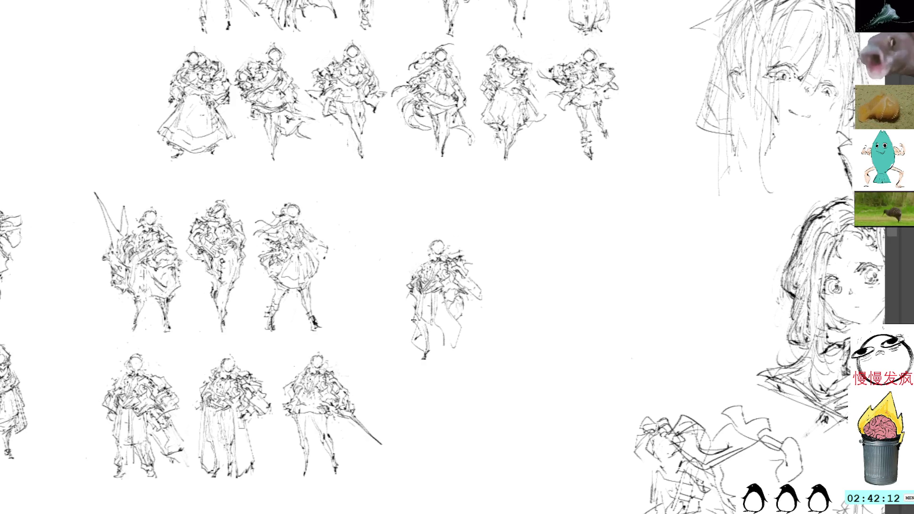
Step: Sketch more dark lines on the figure's lower left side and leg
{"action": "mouse_move", "coordinate": [420, 309]}
{"action": "left_mouse_down"}
{"action": "mouse_move", "coordinate": [423, 356]}
{"action": "mouse_move", "coordinate": [416, 335]}
{"action": "mouse_move", "coordinate": [434, 323]}
{"action": "mouse_move", "coordinate": [432, 343]}
{"action": "mouse_move", "coordinate": [414, 327]}
{"action": "left_mouse_up"}
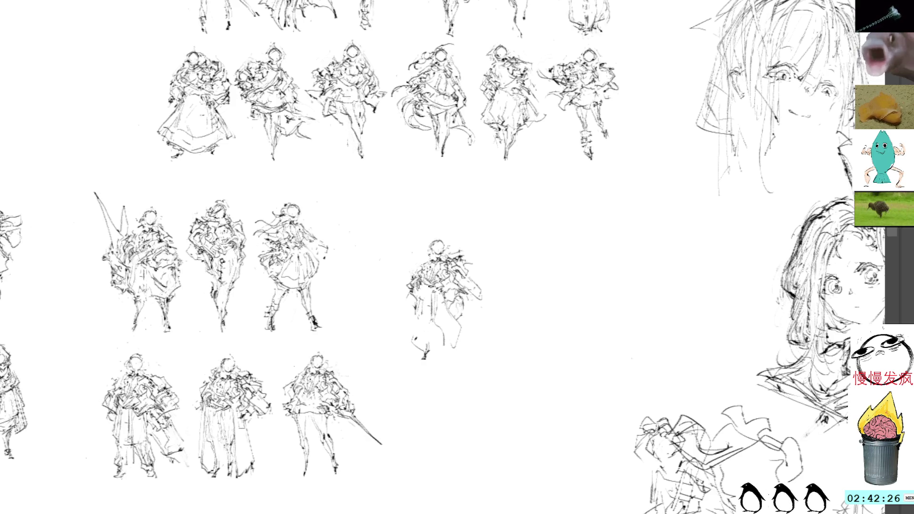
{"action": "mouse_move", "coordinate": [420, 299]}
{"action": "left_mouse_down"}
{"action": "mouse_move", "coordinate": [421, 350]}
{"action": "mouse_move", "coordinate": [436, 357]}
{"action": "mouse_move", "coordinate": [444, 345]}
{"action": "mouse_move", "coordinate": [436, 333]}
{"action": "left_mouse_up"}
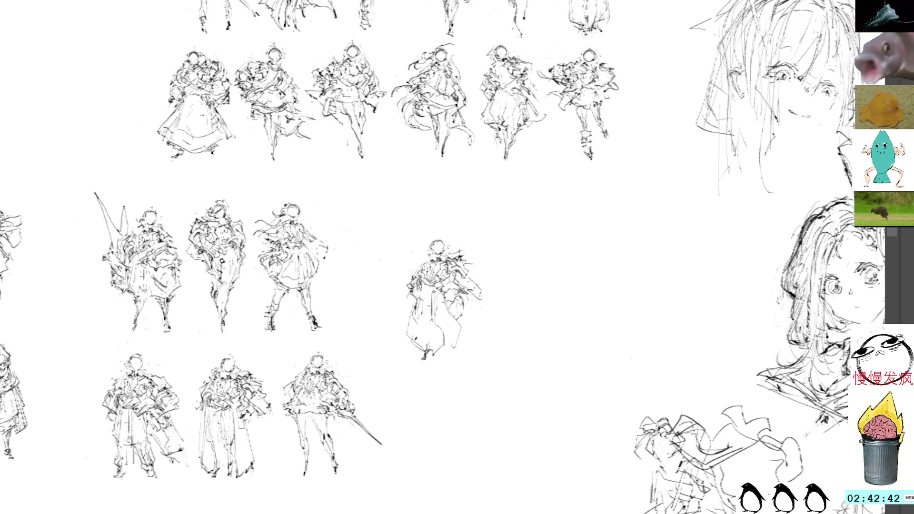
{"action": "left_click_drag", "start_coordinate": [470, 289], "coordinate": [450, 266]}
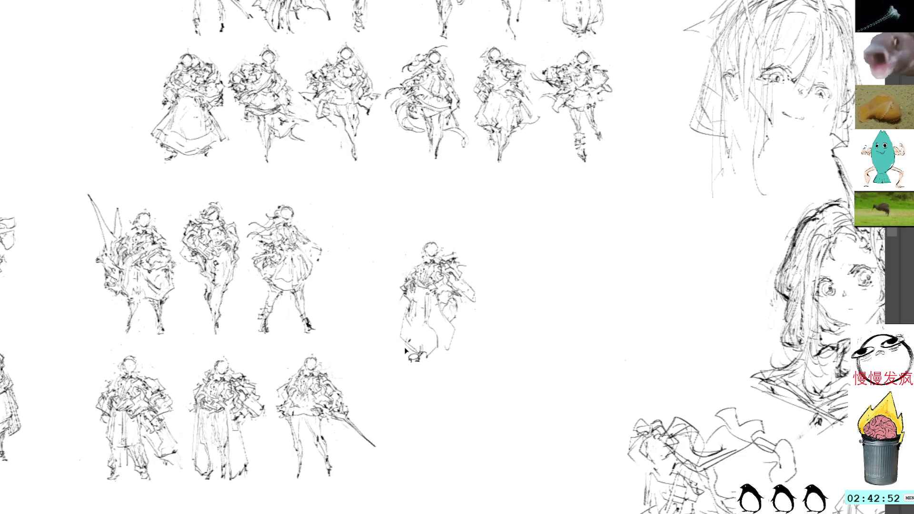
Step: Undo a long left-side line, then build up strokes on the lower legs and feet
{"action": "left_click_drag", "start_coordinate": [406, 307], "coordinate": [400, 357]}
{"action": "key", "text": "ctrl+z"}
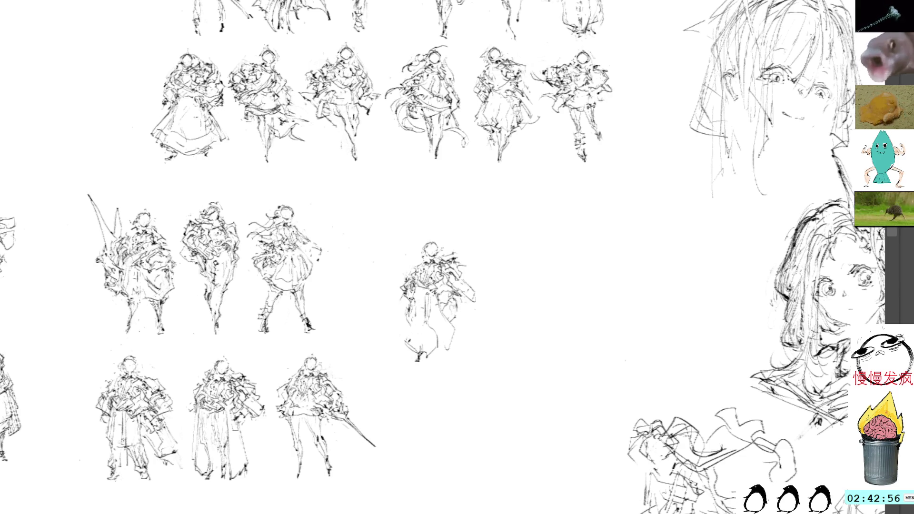
{"action": "left_click_drag", "start_coordinate": [404, 336], "coordinate": [431, 354]}
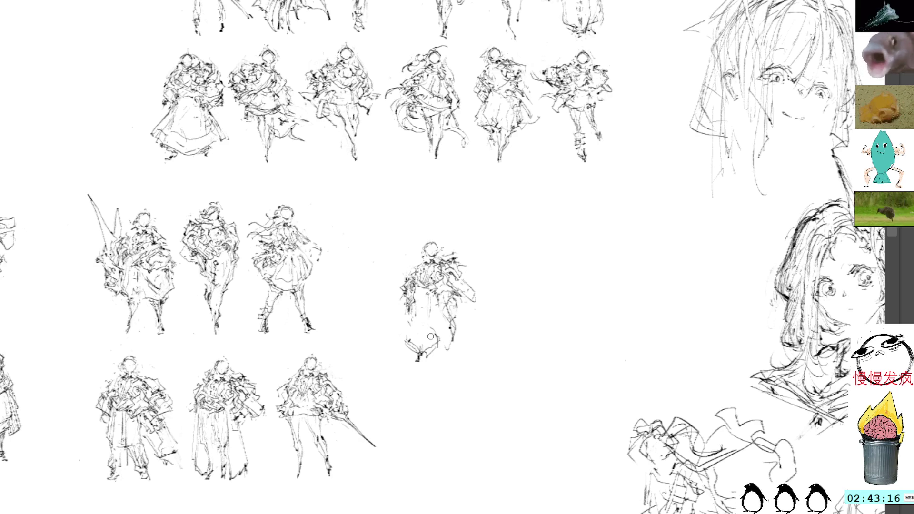
{"action": "left_click_drag", "start_coordinate": [408, 320], "coordinate": [427, 349]}
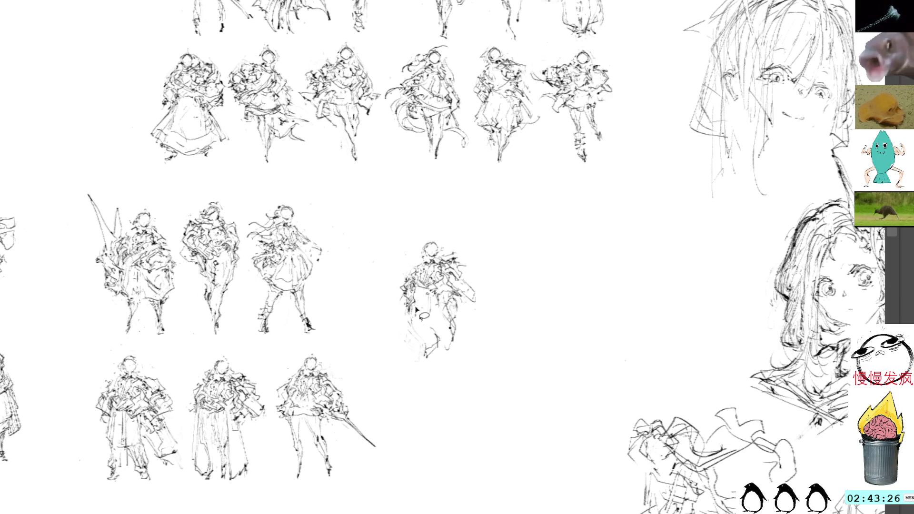
{"action": "left_click_drag", "start_coordinate": [407, 326], "coordinate": [419, 351]}
{"action": "mouse_move", "coordinate": [421, 341]}
{"action": "left_mouse_down"}
{"action": "mouse_move", "coordinate": [411, 347]}
{"action": "mouse_move", "coordinate": [418, 341]}
{"action": "mouse_move", "coordinate": [426, 361]}
{"action": "left_mouse_up"}
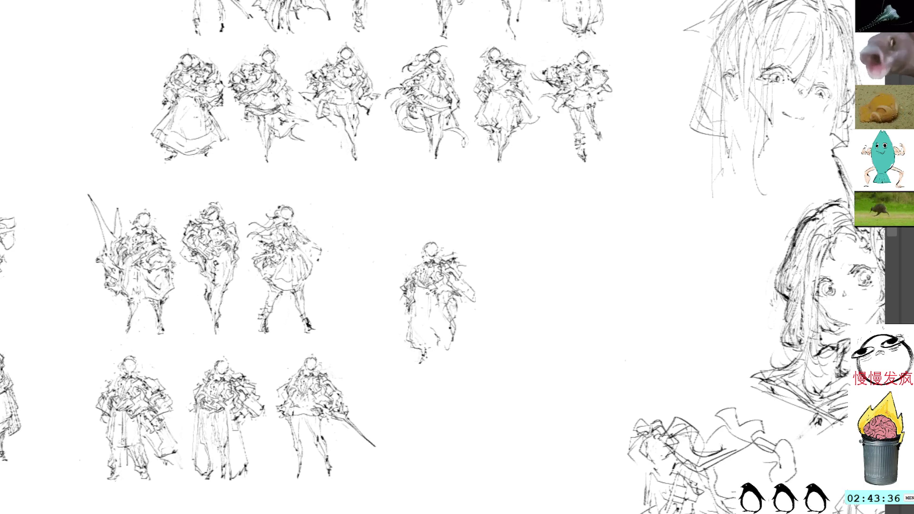
Step: Add faint and dark marks on the left side, lasso the lower dress, and stroke the lower legs
{"action": "left_click_drag", "start_coordinate": [405, 314], "coordinate": [417, 321]}
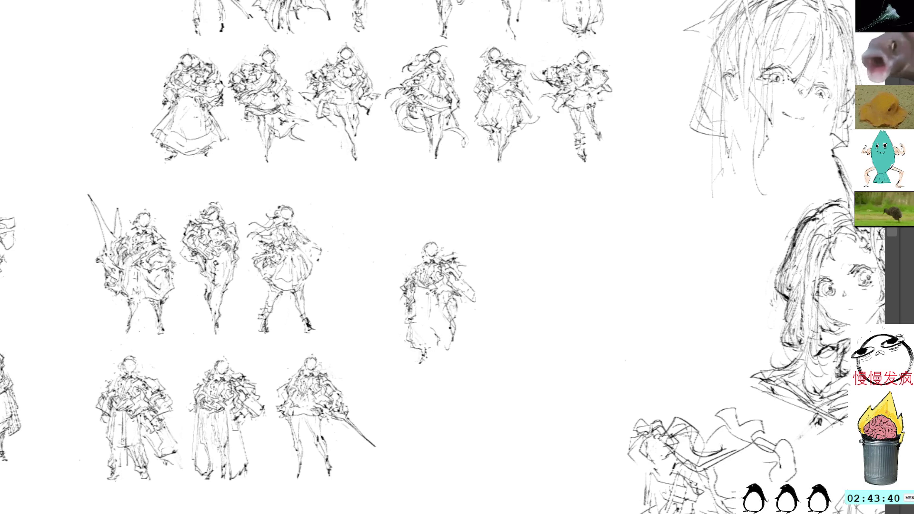
{"action": "left_click_drag", "start_coordinate": [410, 324], "coordinate": [408, 318]}
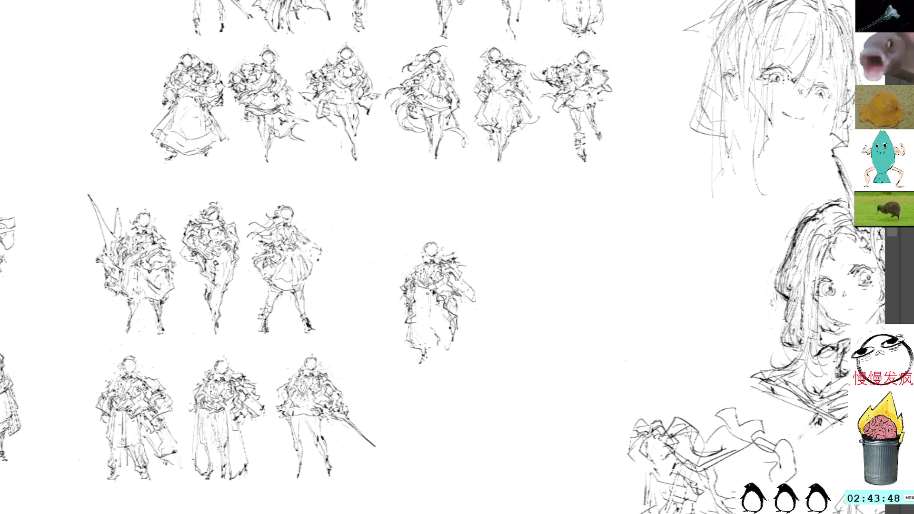
{"action": "left_click_drag", "start_coordinate": [425, 317], "coordinate": [473, 296]}
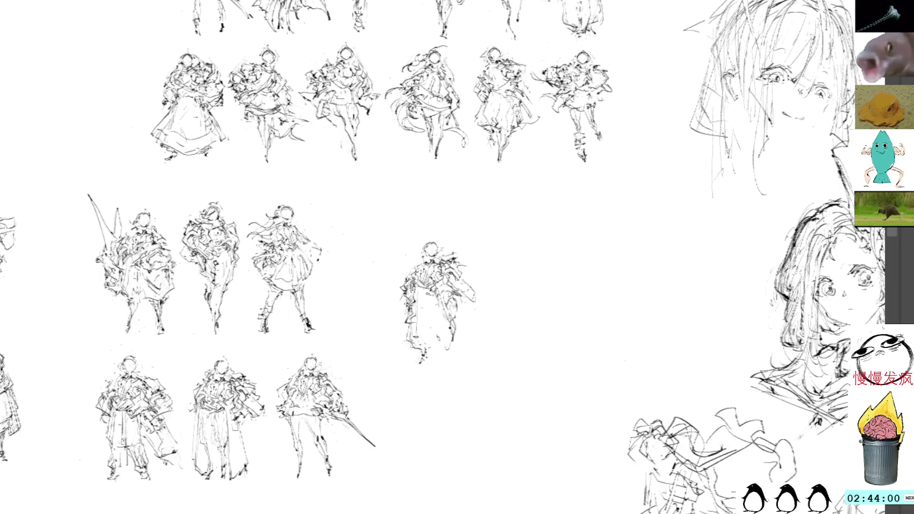
{"action": "left_click_drag", "start_coordinate": [413, 328], "coordinate": [424, 345]}
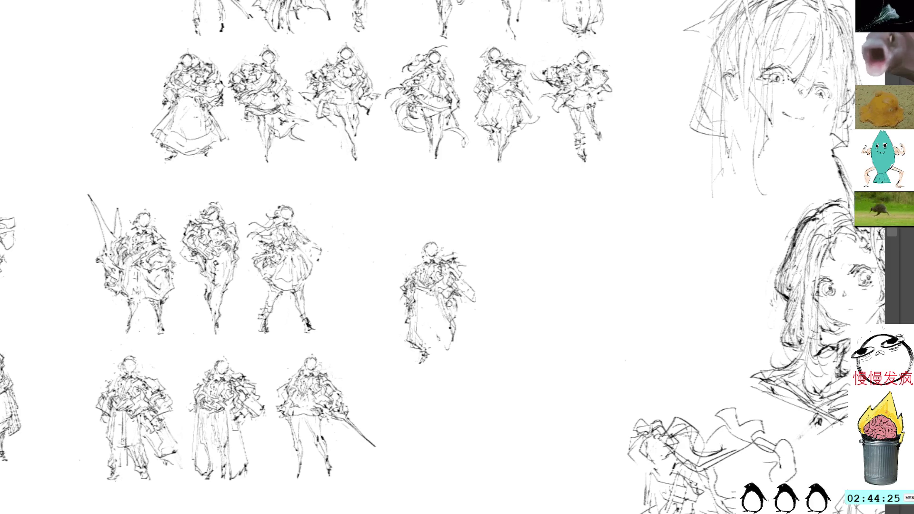
Step: Sketch new dark strokes across the figure's torso
{"action": "left_click_drag", "start_coordinate": [439, 294], "coordinate": [449, 319]}
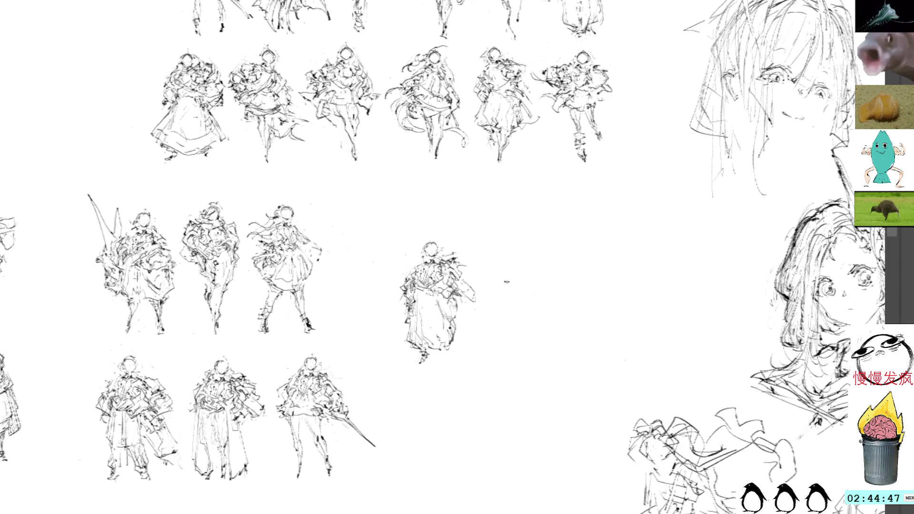
Step: Try strokes on the figure's right side and shoulder, undoing each one
{"action": "key", "text": "space"}
{"action": "left_click_drag", "start_coordinate": [526, 313], "coordinate": [502, 290]}
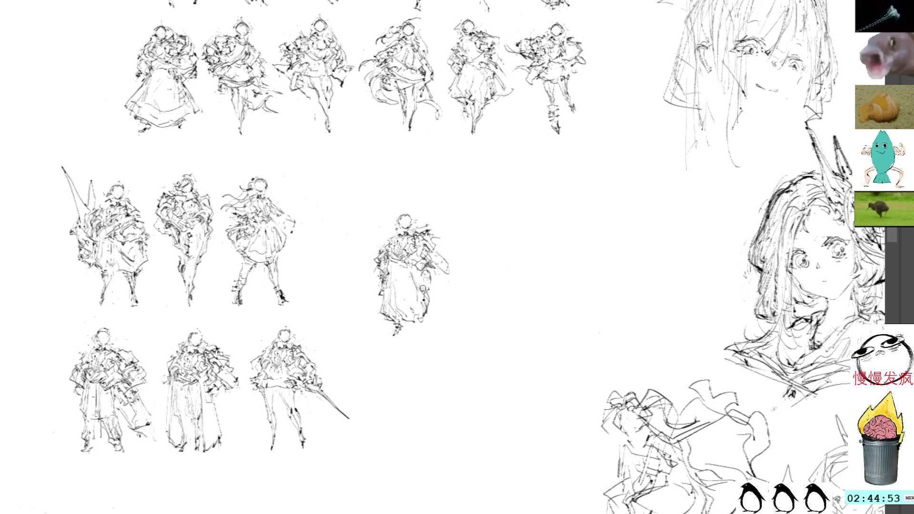
{"action": "left_click_drag", "start_coordinate": [423, 284], "coordinate": [431, 318]}
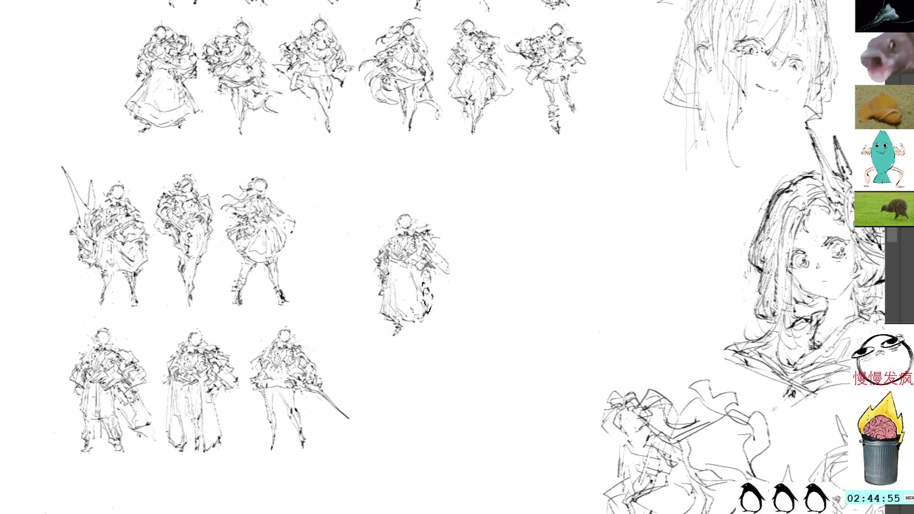
{"action": "key", "text": "ctrl+z"}
{"action": "mouse_move", "coordinate": [422, 266]}
{"action": "left_mouse_down"}
{"action": "mouse_move", "coordinate": [413, 270]}
{"action": "mouse_move", "coordinate": [421, 326]}
{"action": "mouse_move", "coordinate": [409, 327]}
{"action": "left_mouse_up"}
{"action": "key", "text": "ctrl+z"}
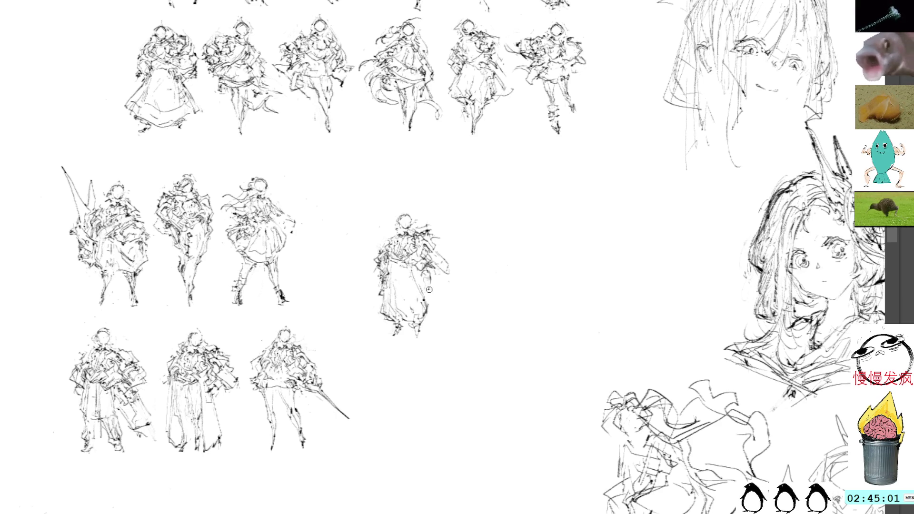
Step: Drag the selected extended arm stroke higher up
{"action": "mouse_move", "coordinate": [438, 270]}
{"action": "left_mouse_down"}
{"action": "mouse_move", "coordinate": [461, 285]}
{"action": "mouse_move", "coordinate": [471, 271]}
{"action": "left_mouse_up"}
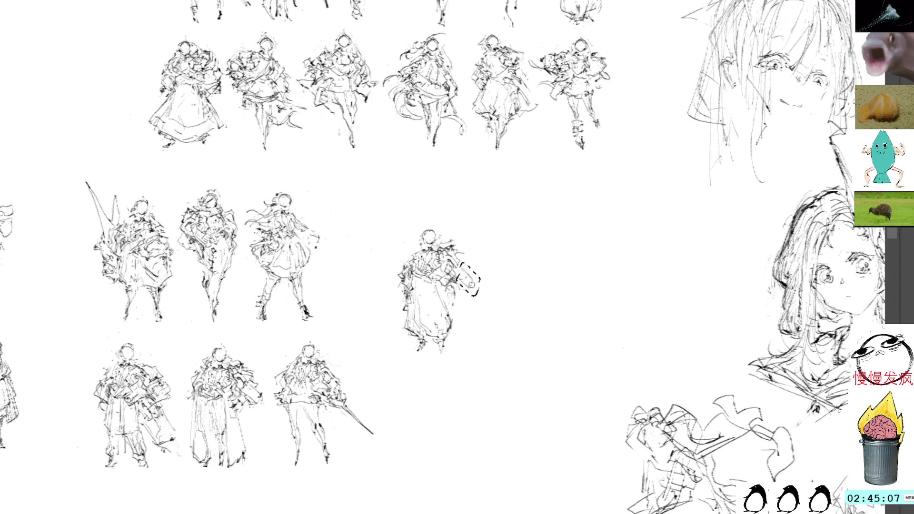
{"action": "left_click_drag", "start_coordinate": [461, 272], "coordinate": [460, 241]}
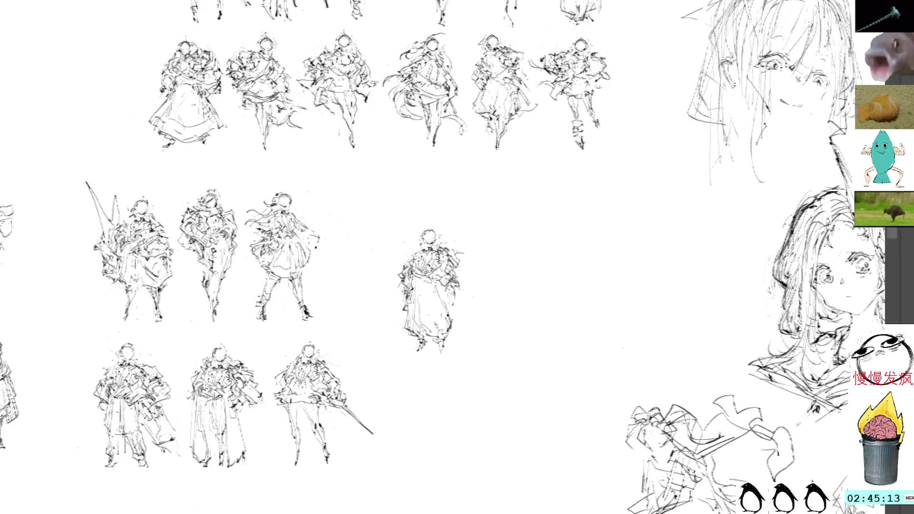
Step: Add a looping detail stroke on the lone figure's right side
{"action": "left_click_drag", "start_coordinate": [461, 306], "coordinate": [455, 293]}
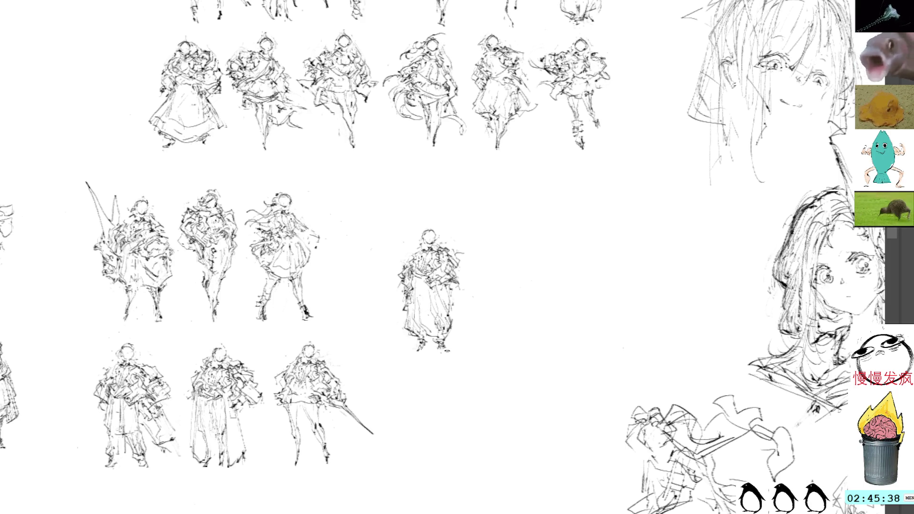
Step: Transform the lone figure down into the bottom row and commit, then view the lower rows
{"action": "key", "text": "ctrl+t"}
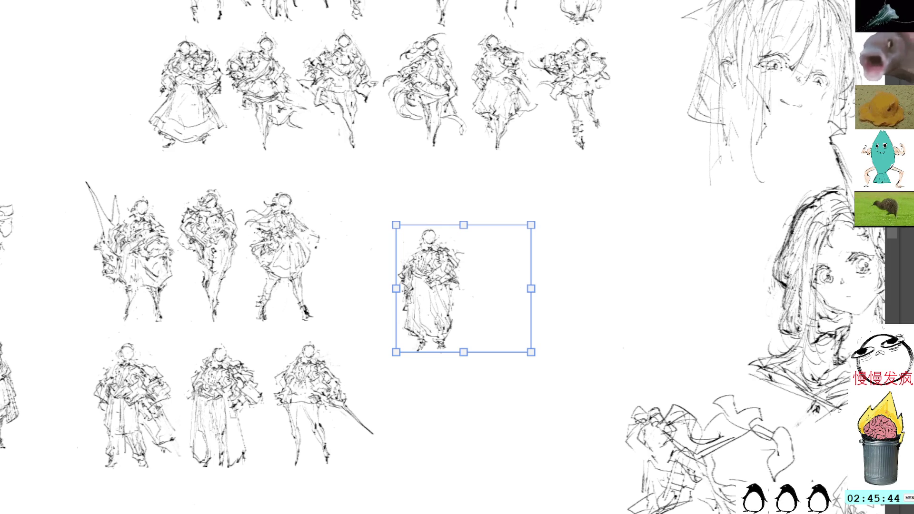
{"action": "mouse_move", "coordinate": [479, 326]}
{"action": "left_mouse_down"}
{"action": "mouse_move", "coordinate": [475, 366]}
{"action": "mouse_move", "coordinate": [438, 373]}
{"action": "left_mouse_up"}
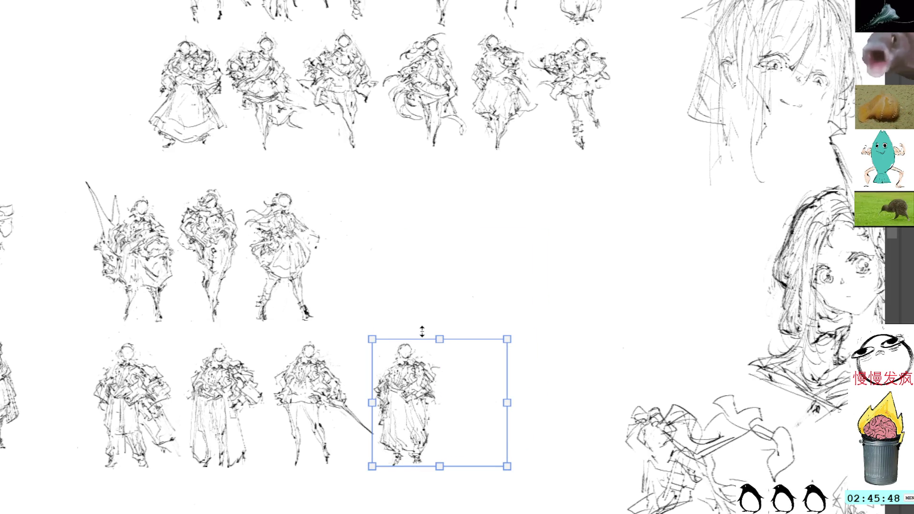
{"action": "key", "text": "Return"}
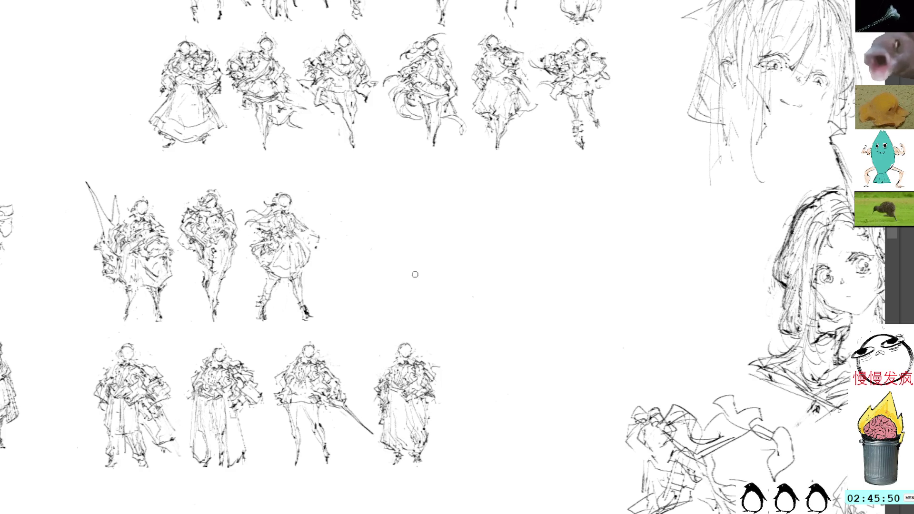
{"action": "left_click_drag", "start_coordinate": [457, 333], "coordinate": [450, 228]}
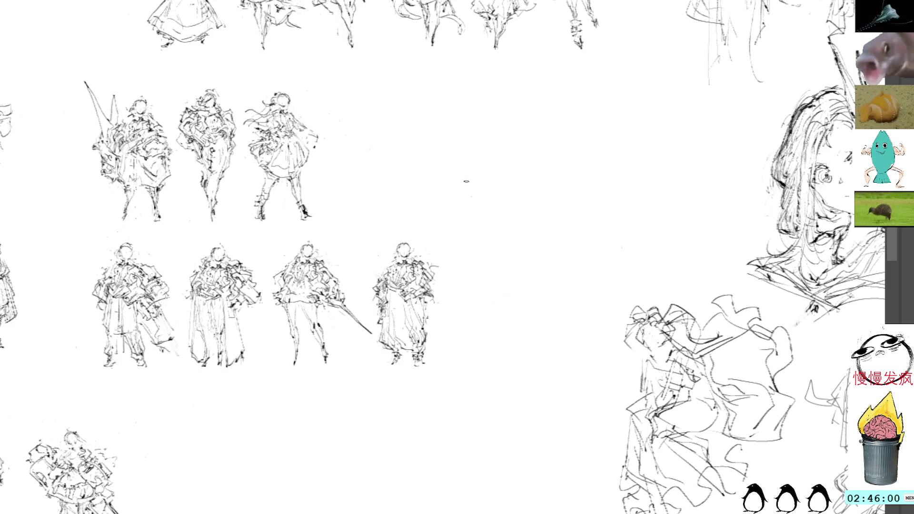
Step: Paste a copy of a figure sketch and start moving it toward the middle row
{"action": "mouse_move", "coordinate": [485, 131]}
{"action": "left_mouse_down"}
{"action": "mouse_move", "coordinate": [472, 157]}
{"action": "mouse_move", "coordinate": [475, 227]}
{"action": "mouse_move", "coordinate": [476, 183]}
{"action": "mouse_move", "coordinate": [452, 200]}
{"action": "left_mouse_up"}
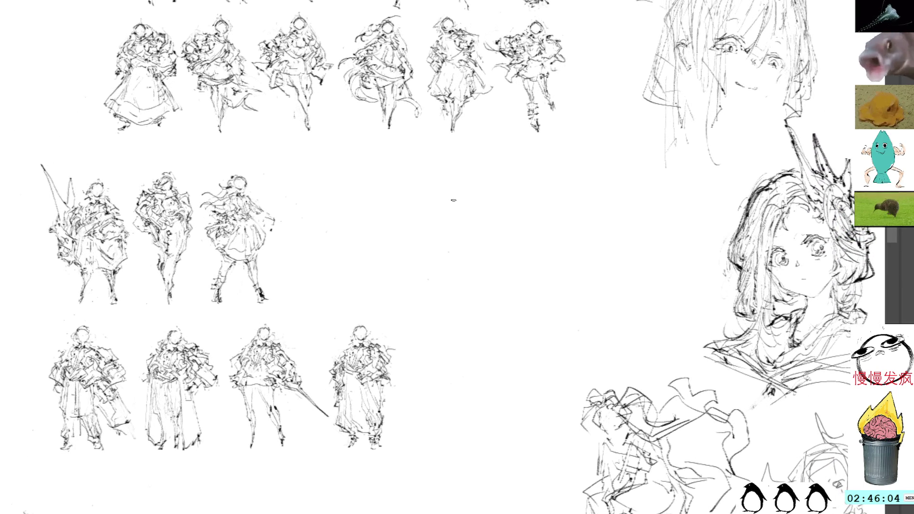
{"action": "key", "text": "ctrl+v"}
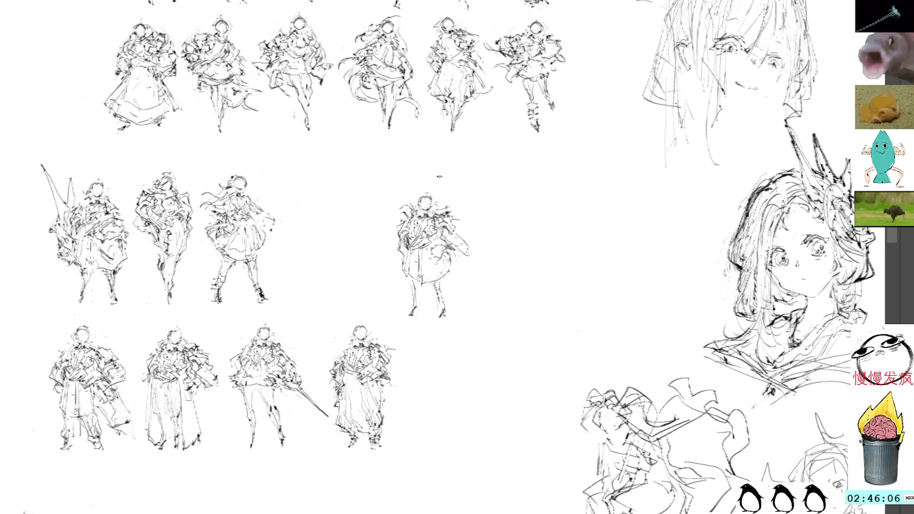
{"action": "key", "text": "ctrl+t"}
{"action": "left_click_drag", "start_coordinate": [434, 247], "coordinate": [412, 223]}
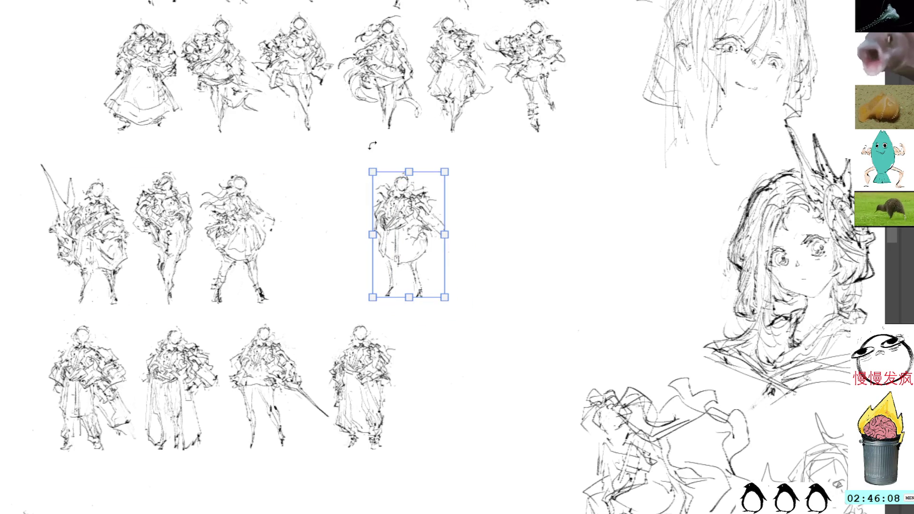
Step: Mirror the pasted figure horizontally, align it with the middle row and commit
{"action": "key", "text": "h"}
{"action": "left_click_drag", "start_coordinate": [439, 193], "coordinate": [409, 176]}
{"action": "left_click_drag", "start_coordinate": [443, 212], "coordinate": [490, 272]}
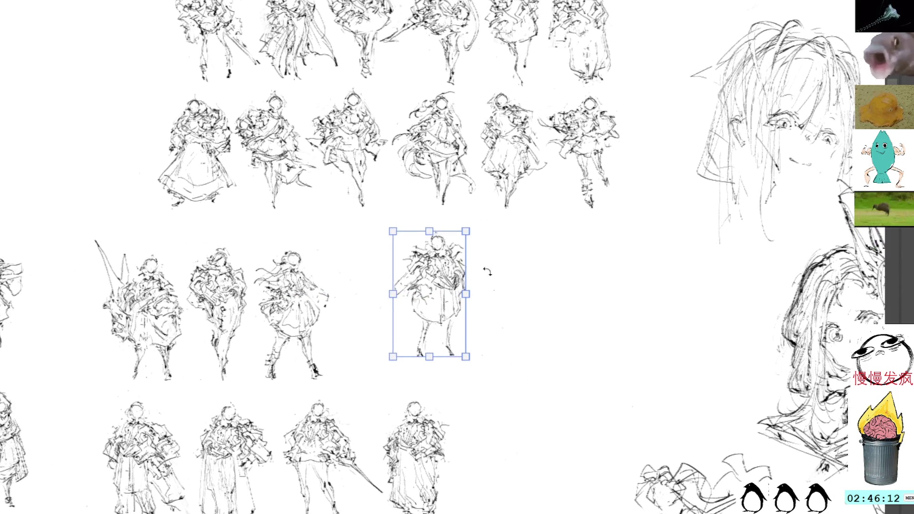
{"action": "key", "text": "Return"}
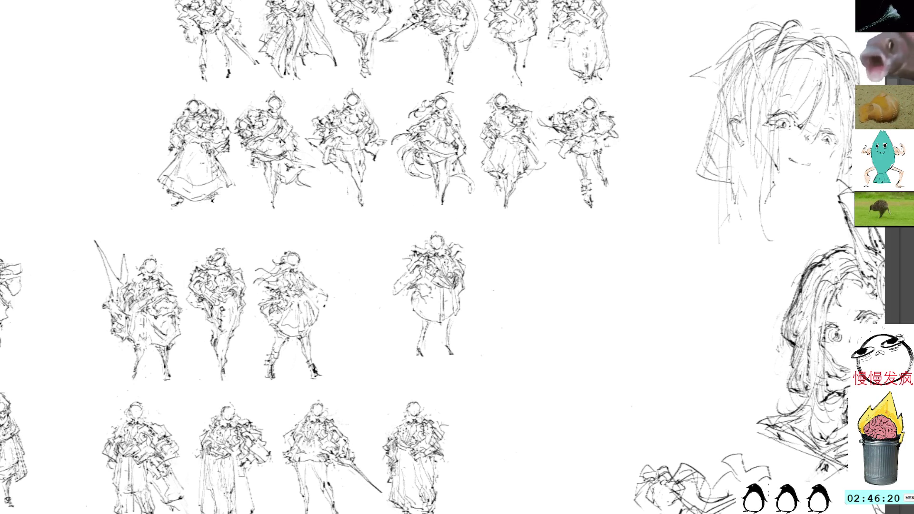
Step: Try short strokes on the figure's right side, undo them, and make then clear a left-side selection
{"action": "left_click_drag", "start_coordinate": [463, 266], "coordinate": [451, 295]}
{"action": "key", "text": "ctrl+z"}
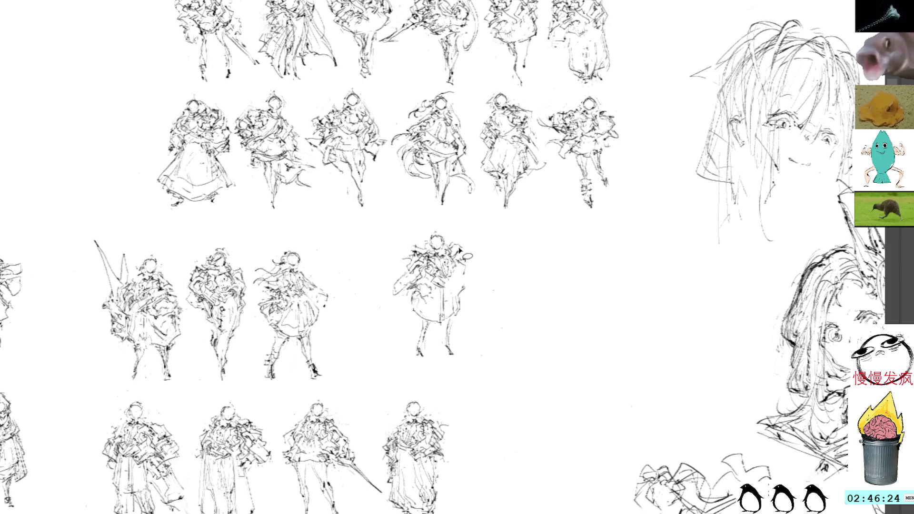
{"action": "key", "text": "ctrl+z"}
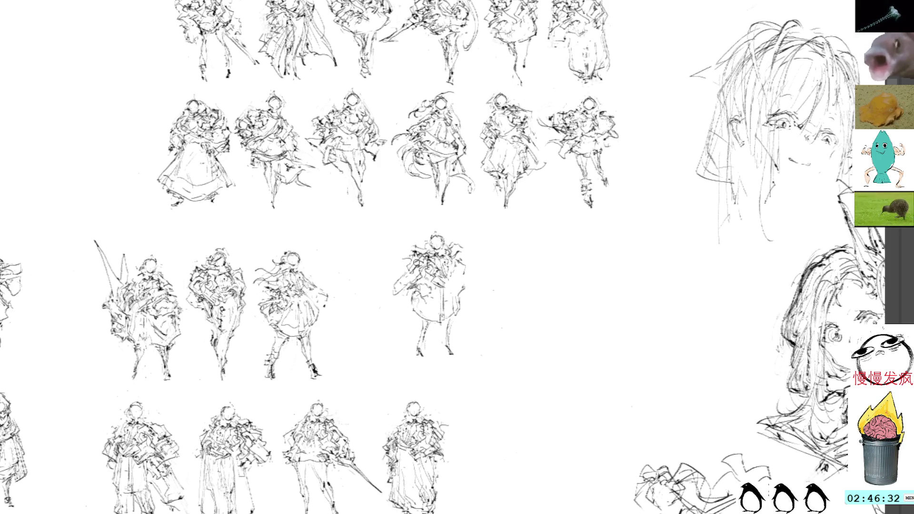
{"action": "scroll", "coordinate": [435, 286], "scroll_direction": "down", "scroll_amount": 1}
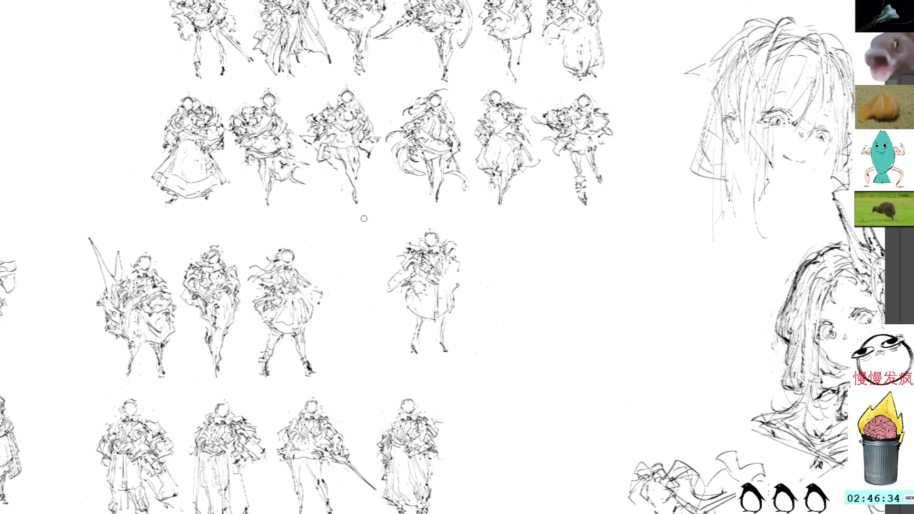
{"action": "left_click_drag", "start_coordinate": [400, 292], "coordinate": [395, 284]}
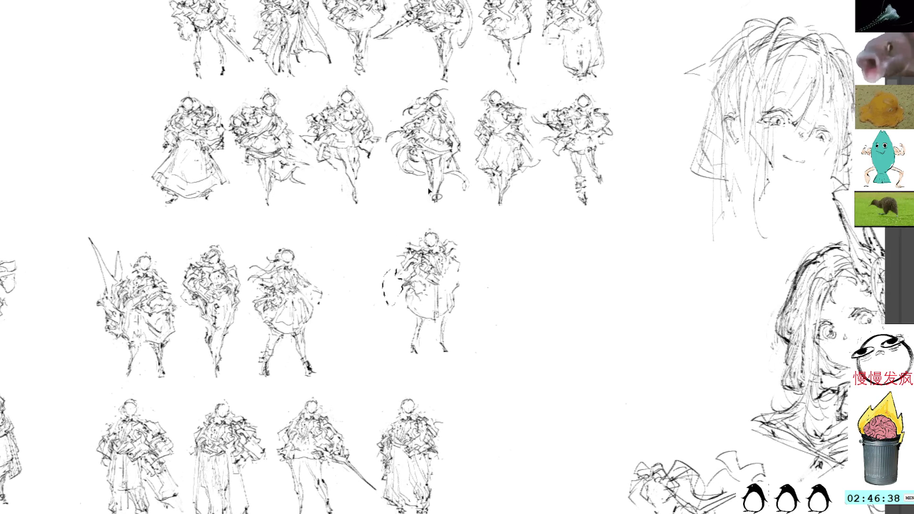
{"action": "key", "text": "ctrl+d"}
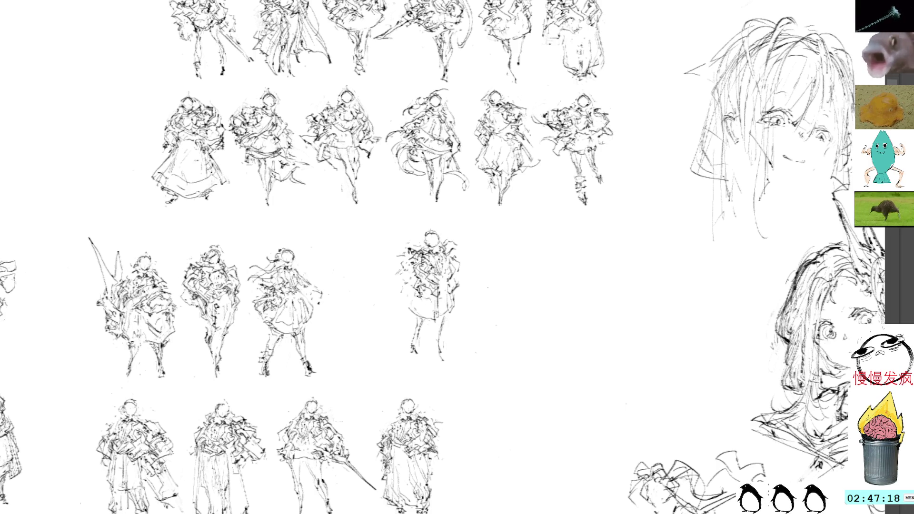
Step: Sketch pencil strokes down the standing figure and lasso the stray marks at its lower left
{"action": "mouse_move", "coordinate": [417, 292]}
{"action": "left_mouse_down"}
{"action": "mouse_move", "coordinate": [428, 311]}
{"action": "mouse_move", "coordinate": [421, 339]}
{"action": "left_mouse_up"}
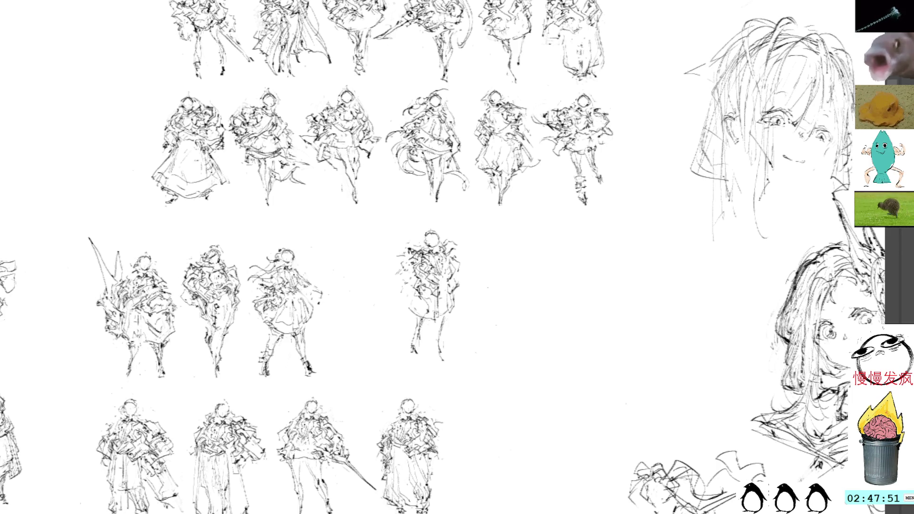
{"action": "left_click_drag", "start_coordinate": [426, 327], "coordinate": [430, 361]}
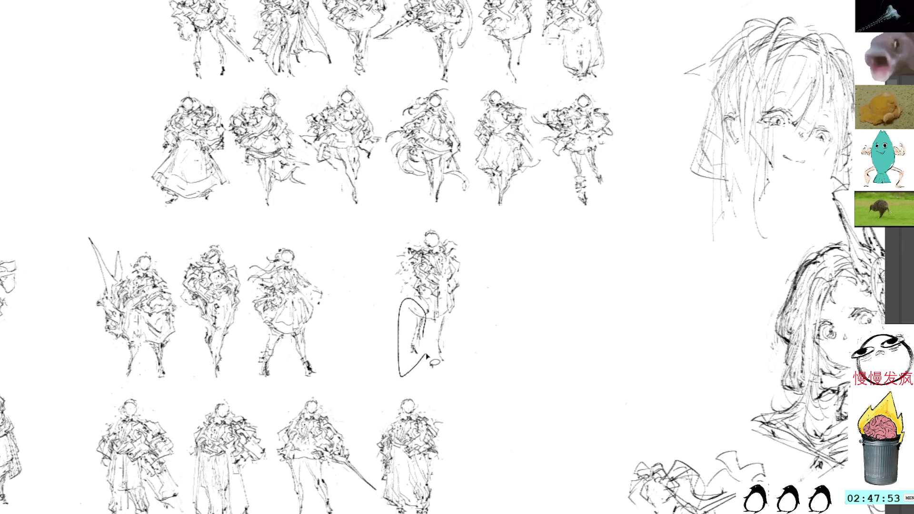
Step: Delete the selected stray marks, deselect, and add strokes to the lower body and legs
{"action": "key", "text": "Delete"}
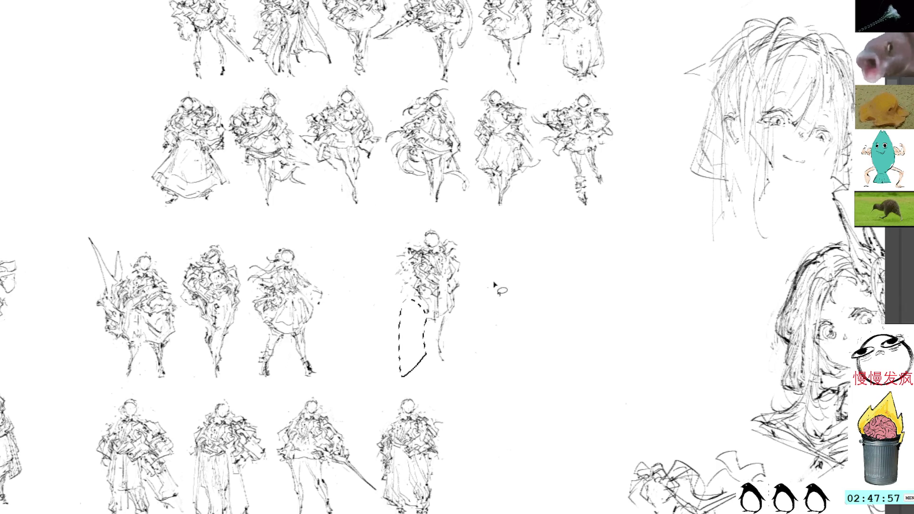
{"action": "key", "text": "ctrl+d"}
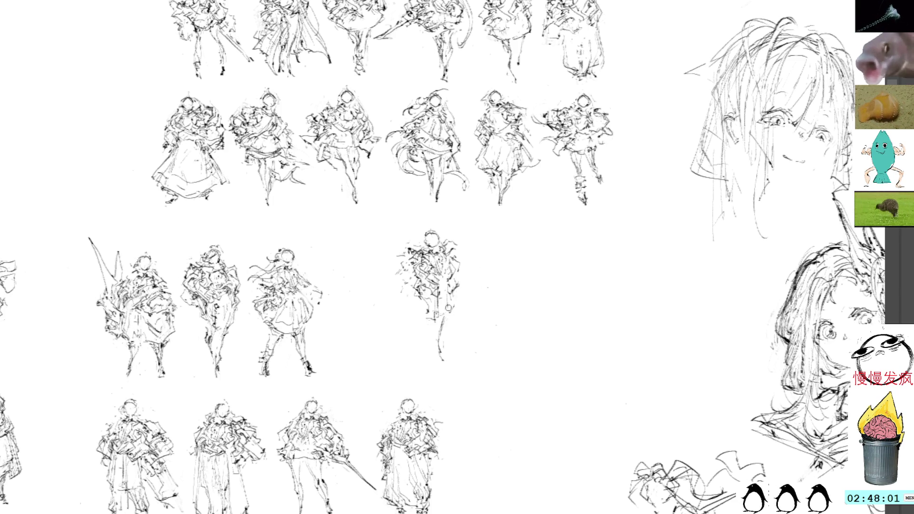
{"action": "left_click_drag", "start_coordinate": [453, 292], "coordinate": [443, 320]}
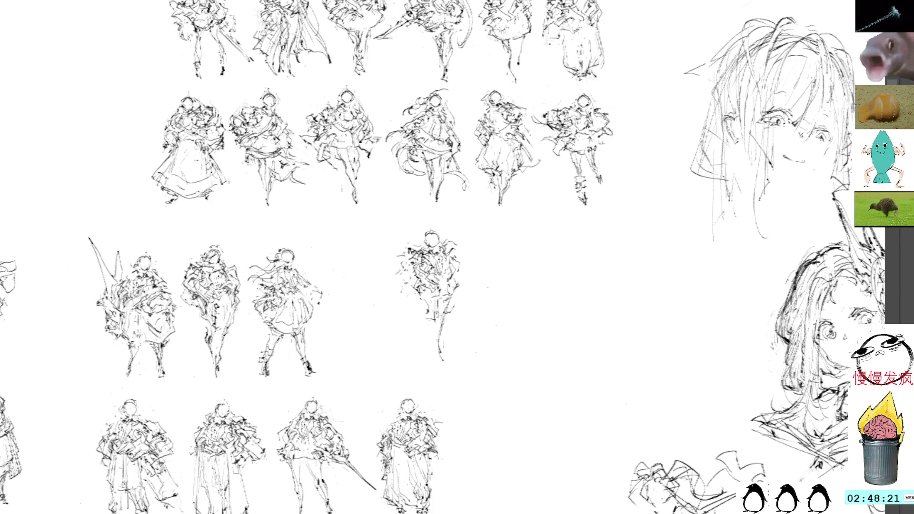
{"action": "mouse_move", "coordinate": [431, 301]}
{"action": "left_mouse_down"}
{"action": "mouse_move", "coordinate": [431, 357]}
{"action": "mouse_move", "coordinate": [441, 362]}
{"action": "left_mouse_up"}
Step: Add strokes at the feet, shoulder and left side, undoing an unwanted oval stroke
{"action": "left_click_drag", "start_coordinate": [451, 256], "coordinate": [467, 263]}
{"action": "mouse_move", "coordinate": [407, 276]}
{"action": "left_mouse_down"}
{"action": "mouse_move", "coordinate": [393, 288]}
{"action": "mouse_move", "coordinate": [394, 271]}
{"action": "mouse_move", "coordinate": [382, 277]}
{"action": "mouse_move", "coordinate": [377, 296]}
{"action": "mouse_move", "coordinate": [419, 303]}
{"action": "left_mouse_up"}
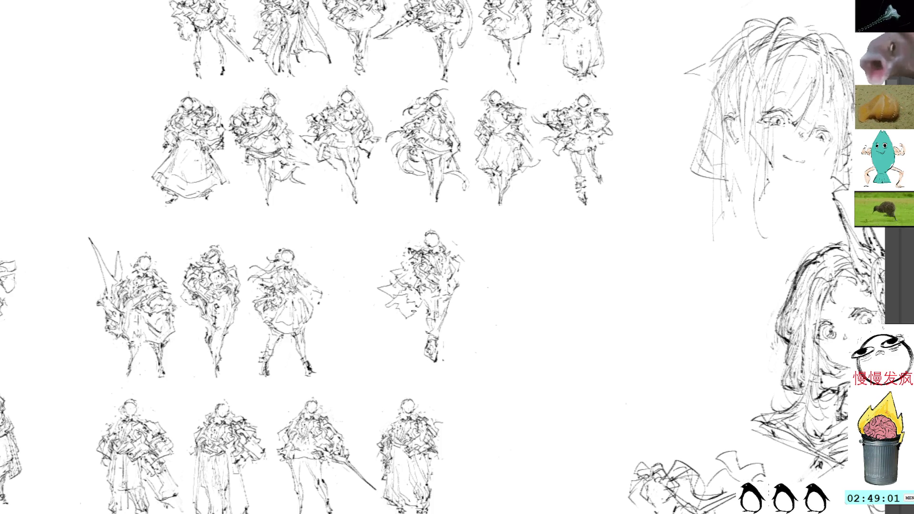
{"action": "left_click_drag", "start_coordinate": [413, 318], "coordinate": [416, 326]}
{"action": "key", "text": "ctrl+z"}
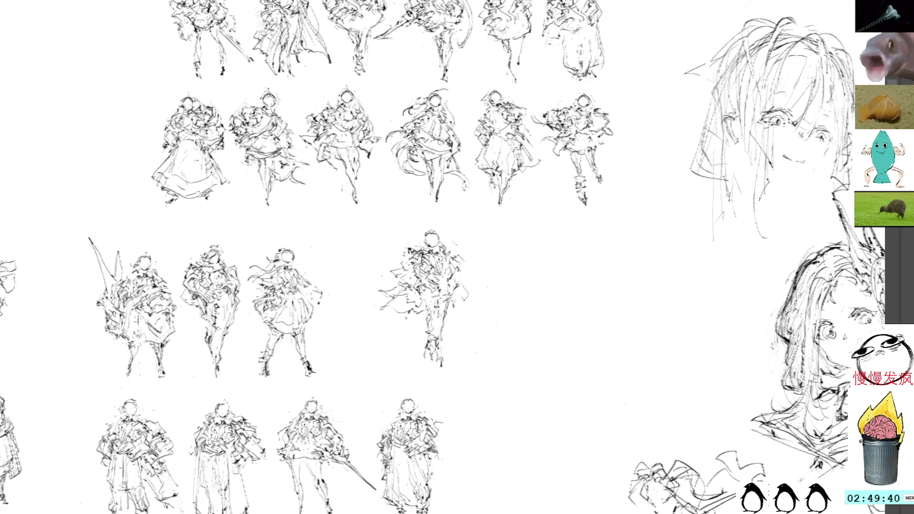
{"action": "key", "text": "ctrl+t"}
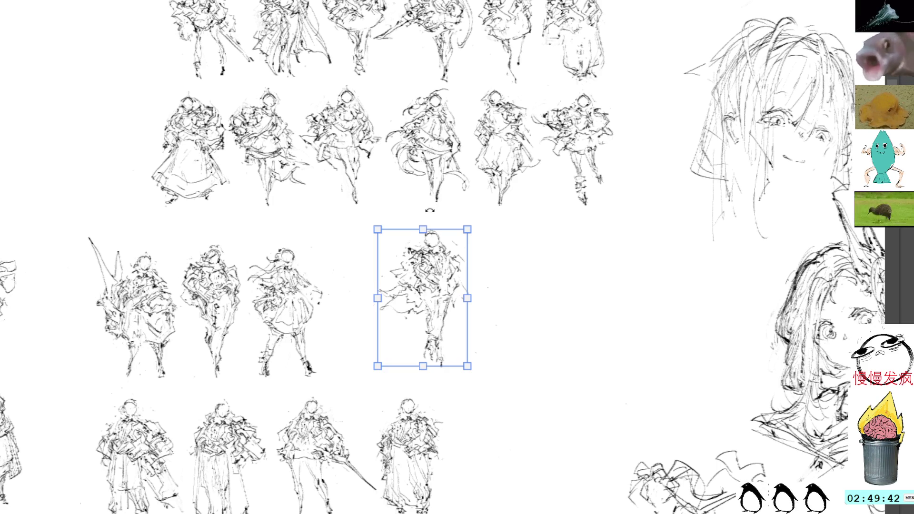
Step: Move the standing figure left beside its row neighbour, commit, and shift the sheet view
{"action": "left_click_drag", "start_coordinate": [424, 227], "coordinate": [424, 236]}
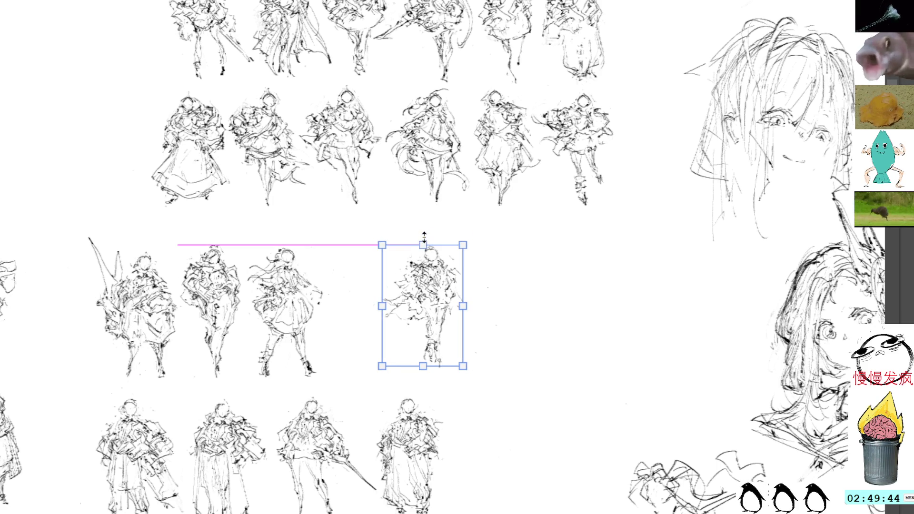
{"action": "left_click_drag", "start_coordinate": [430, 286], "coordinate": [379, 311]}
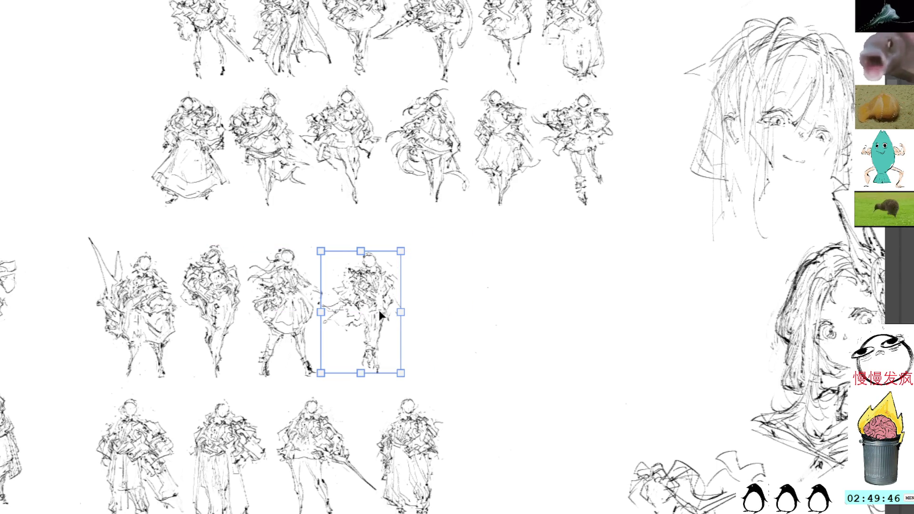
{"action": "key", "text": "Return"}
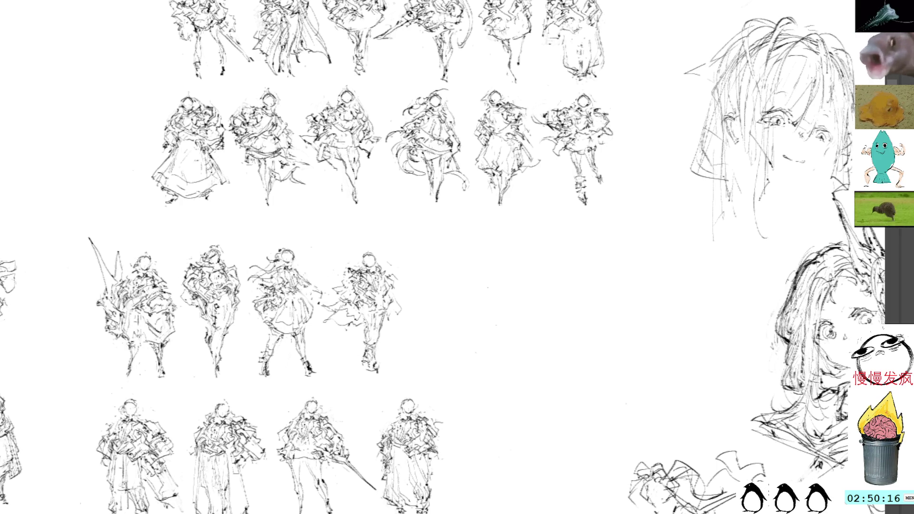
{"action": "left_click_drag", "start_coordinate": [544, 296], "coordinate": [492, 264]}
{"action": "left_click_drag", "start_coordinate": [521, 316], "coordinate": [501, 321]}
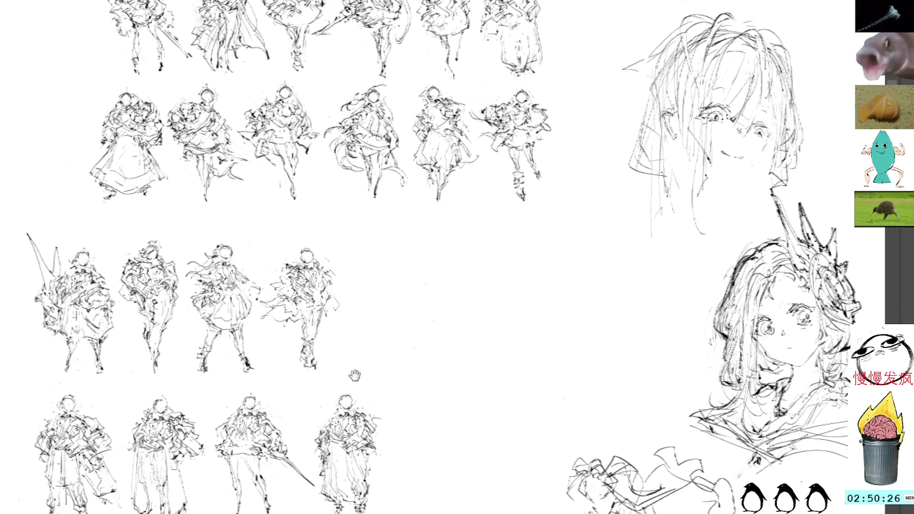
Step: Pan the view over to the large flowing-gown sketch's head and body
{"action": "left_click_drag", "start_coordinate": [351, 377], "coordinate": [431, 376]}
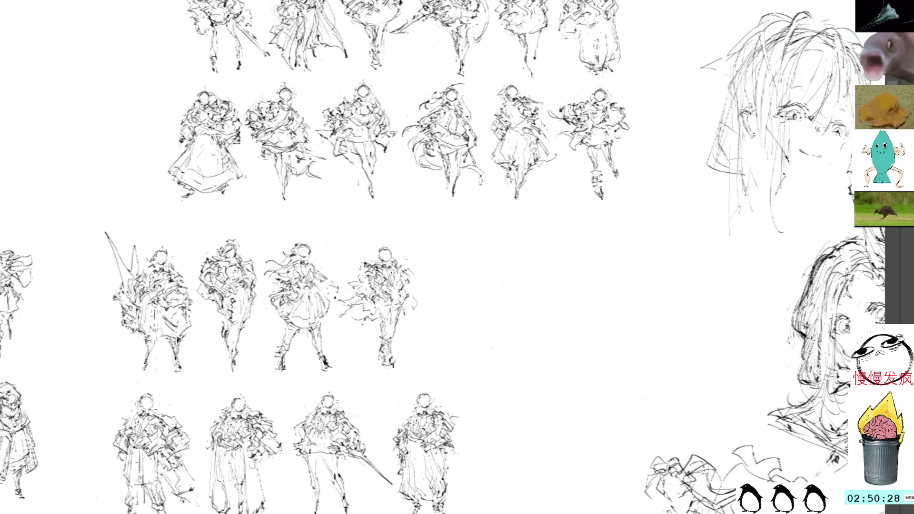
{"action": "scroll", "coordinate": [428, 300], "scroll_direction": "up", "scroll_amount": 5}
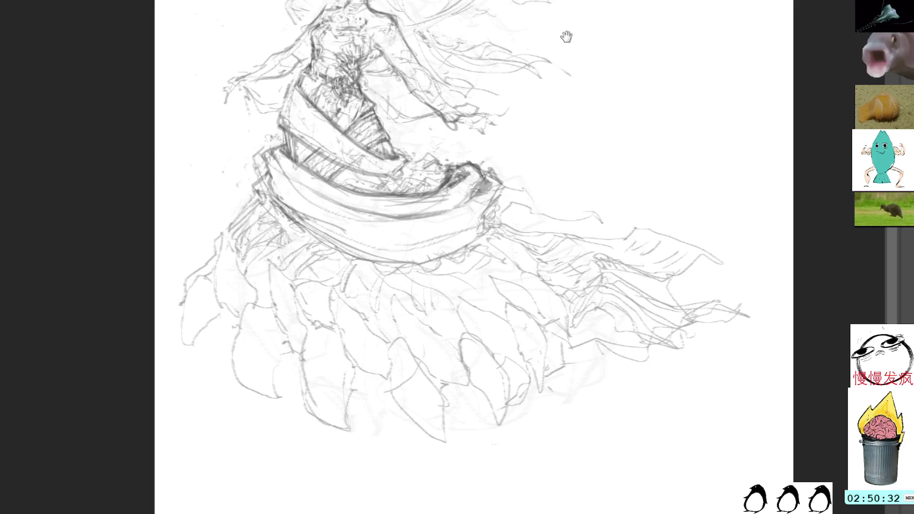
{"action": "left_click_drag", "start_coordinate": [567, 31], "coordinate": [578, 98]}
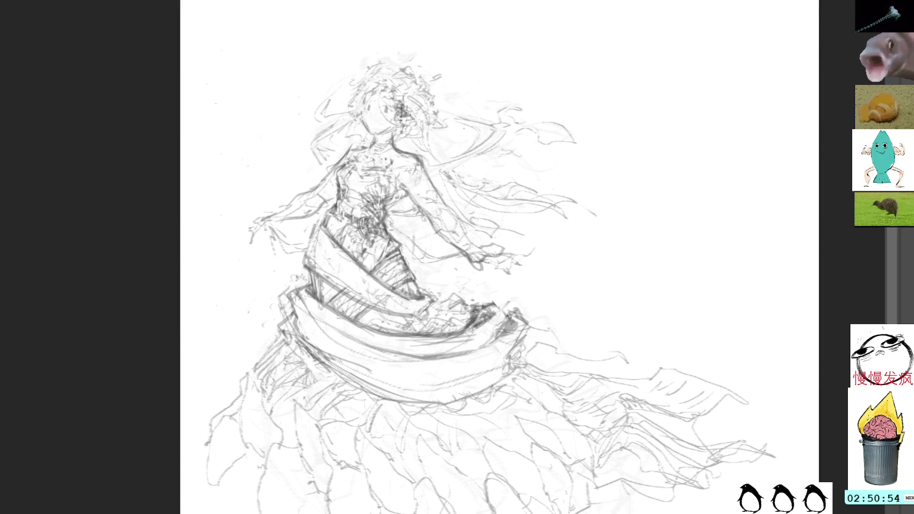
{"action": "left_click_drag", "start_coordinate": [449, 194], "coordinate": [474, 273]}
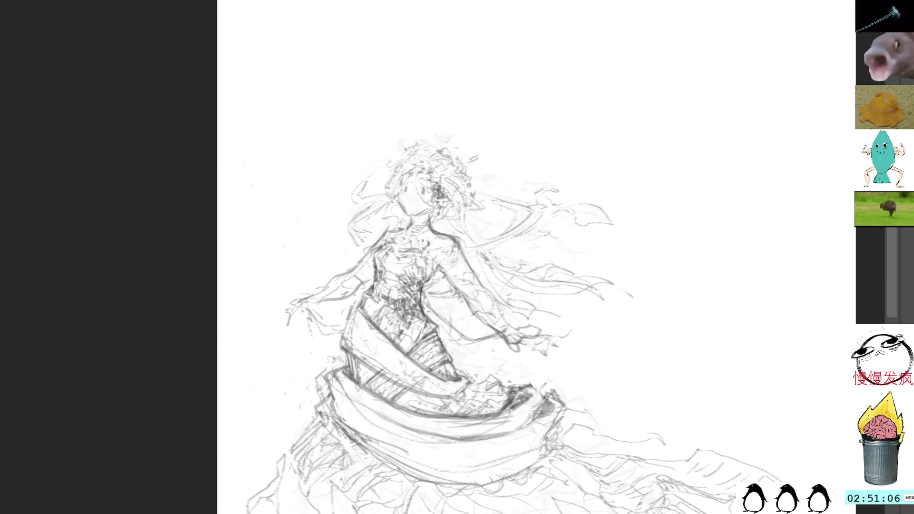
Step: Redraw the lines along the gown figure's arm darker, undoing one stroke
{"action": "left_click_drag", "start_coordinate": [455, 244], "coordinate": [475, 286]}
{"action": "key", "text": "ctrl+z"}
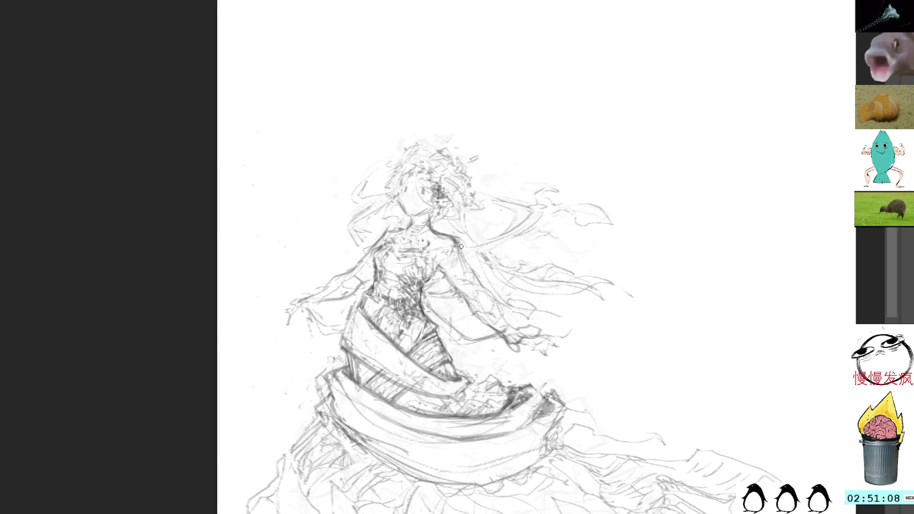
{"action": "left_click_drag", "start_coordinate": [456, 243], "coordinate": [518, 342]}
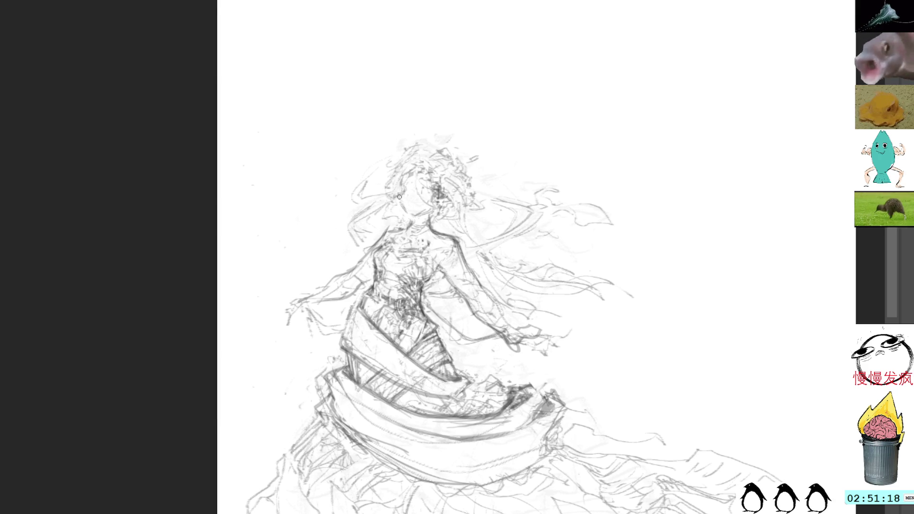
{"action": "scroll", "coordinate": [535, 272], "scroll_direction": "down", "scroll_amount": 3}
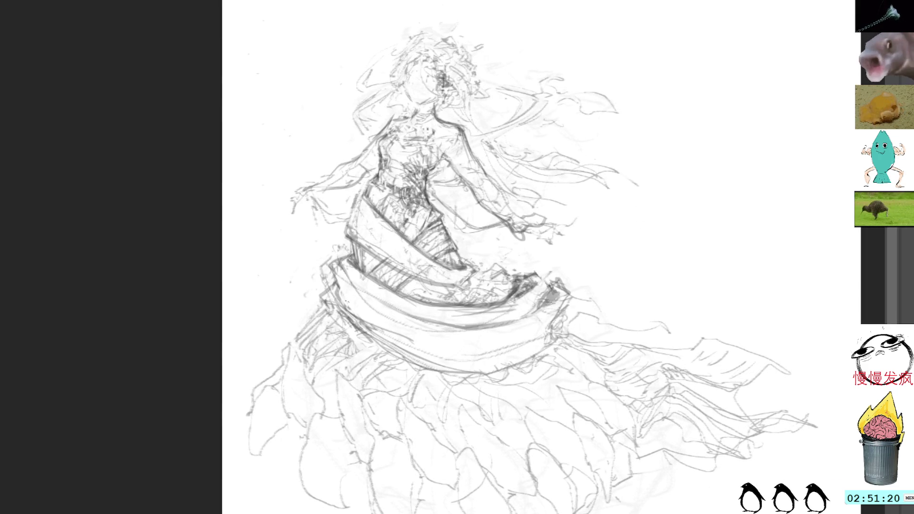
Step: Hatch the left side of the gown's skirt, then paste a figure sketch onto the sheet
{"action": "mouse_move", "coordinate": [307, 348]}
{"action": "left_mouse_down"}
{"action": "mouse_move", "coordinate": [371, 337]}
{"action": "mouse_move", "coordinate": [350, 327]}
{"action": "mouse_move", "coordinate": [374, 341]}
{"action": "mouse_move", "coordinate": [361, 361]}
{"action": "mouse_move", "coordinate": [405, 351]}
{"action": "mouse_move", "coordinate": [447, 372]}
{"action": "mouse_move", "coordinate": [434, 370]}
{"action": "mouse_move", "coordinate": [489, 373]}
{"action": "left_mouse_up"}
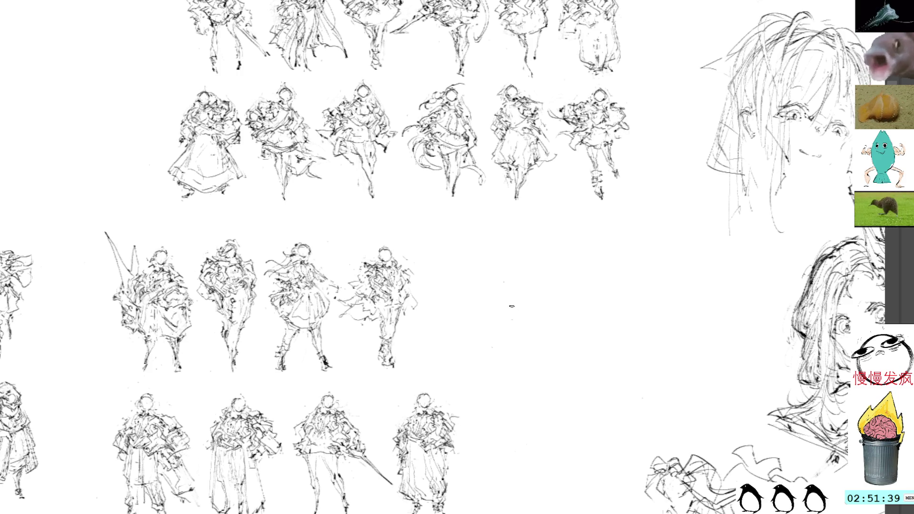
{"action": "key", "text": "ctrl+v"}
Step: Move the pasted fifth figure right and down to the end of the middle row, then draw a curve beside its head
{"action": "left_click_drag", "start_coordinate": [432, 223], "coordinate": [488, 266]}
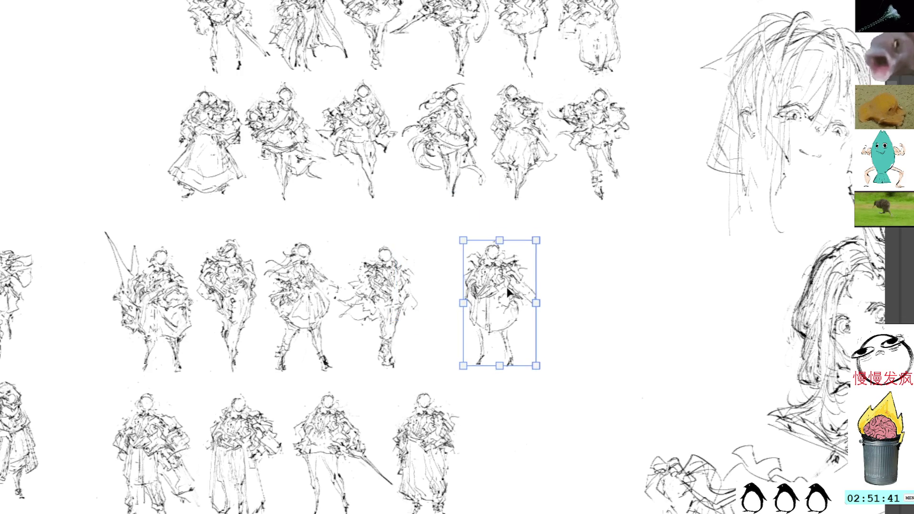
{"action": "key", "text": "Return"}
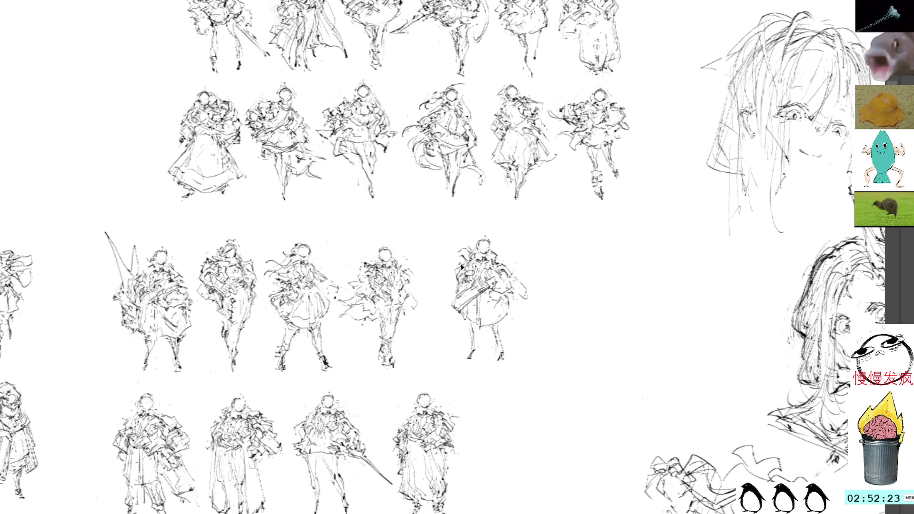
{"action": "left_click_drag", "start_coordinate": [472, 244], "coordinate": [450, 268]}
Step: Undo the stray curve and add short dark strokes along the figure's left side
{"action": "key", "text": "ctrl+z"}
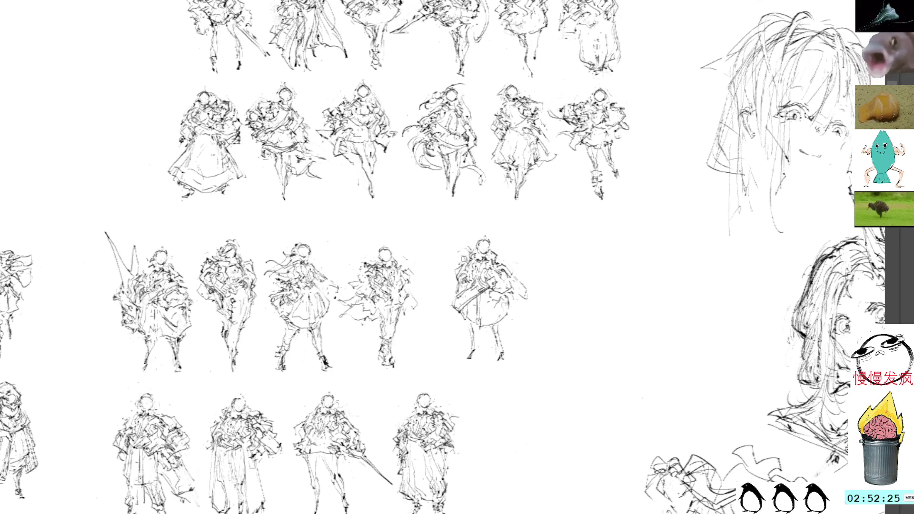
{"action": "left_click_drag", "start_coordinate": [453, 278], "coordinate": [457, 293]}
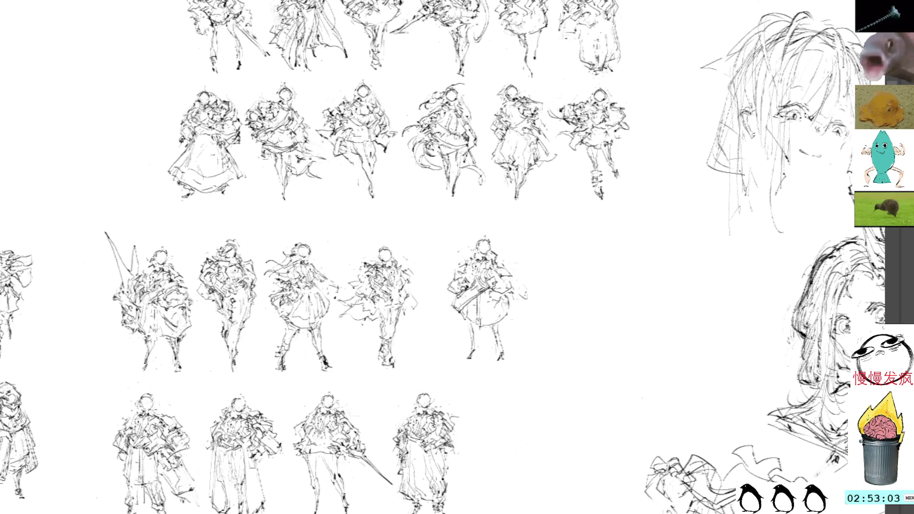
Step: Add short strokes near the staff's lower end and a dark line along the figure's right edge
{"action": "left_click_drag", "start_coordinate": [456, 304], "coordinate": [466, 314]}
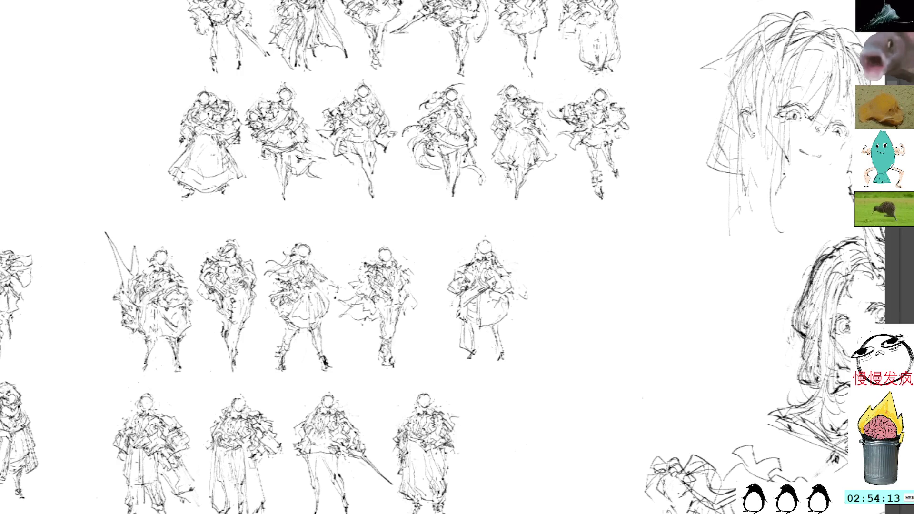
{"action": "mouse_move", "coordinate": [518, 301]}
{"action": "left_mouse_down"}
{"action": "mouse_move", "coordinate": [520, 353]}
{"action": "mouse_move", "coordinate": [500, 353]}
{"action": "left_mouse_up"}
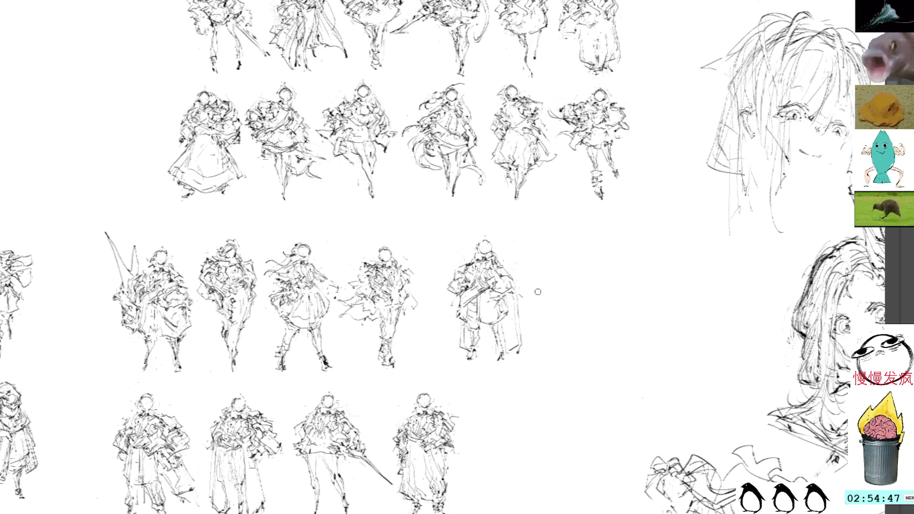
Step: Draw a slender staff-like line down the cloaked figure's right side
{"action": "left_click_drag", "start_coordinate": [541, 290], "coordinate": [556, 271]}
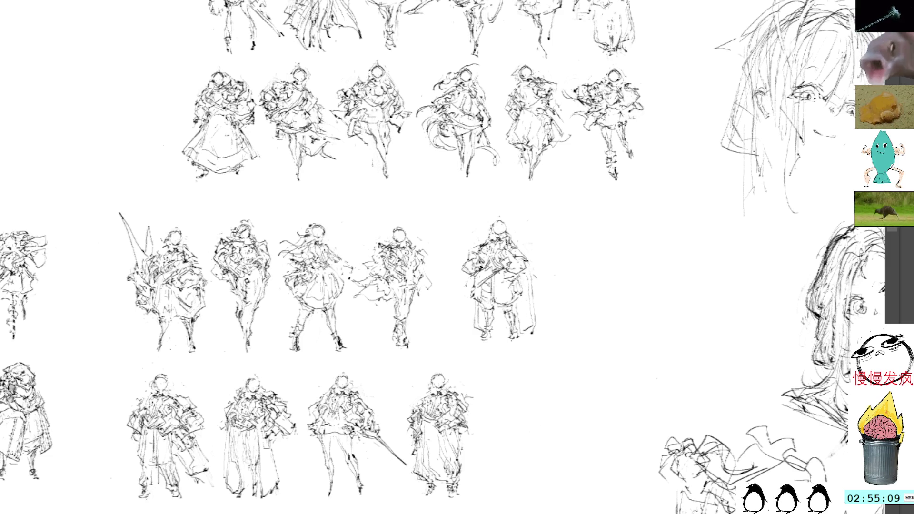
{"action": "left_click_drag", "start_coordinate": [528, 273], "coordinate": [530, 319]}
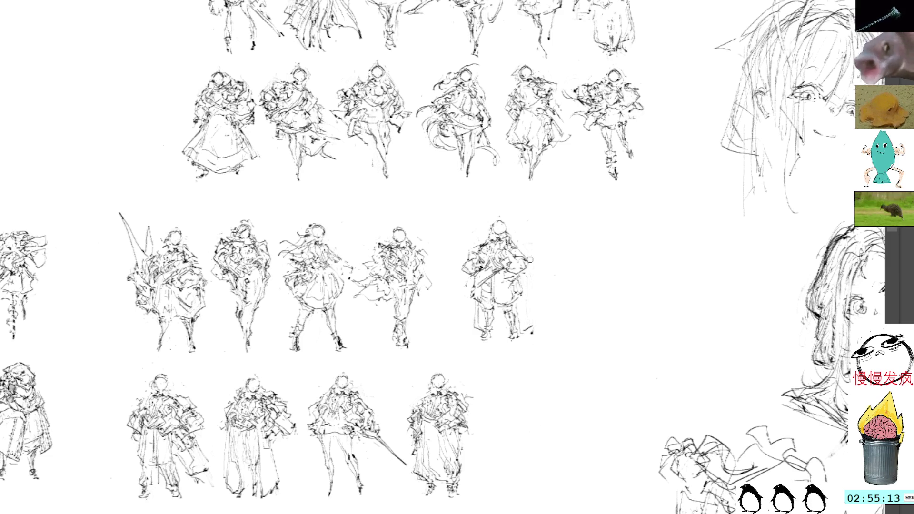
Step: Darken the cloak's right edge with vertical strokes and add dark detail to the figure's head
{"action": "left_click_drag", "start_coordinate": [528, 269], "coordinate": [529, 323]}
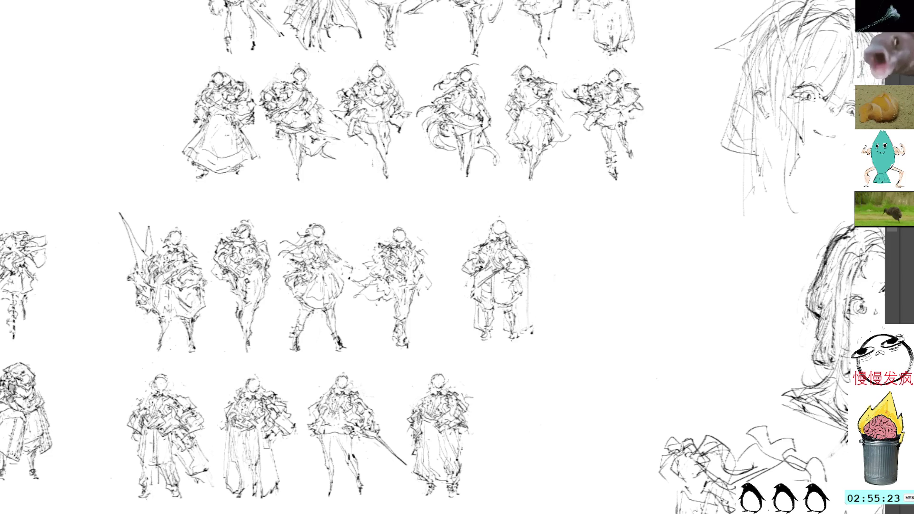
{"action": "left_click_drag", "start_coordinate": [525, 271], "coordinate": [524, 331]}
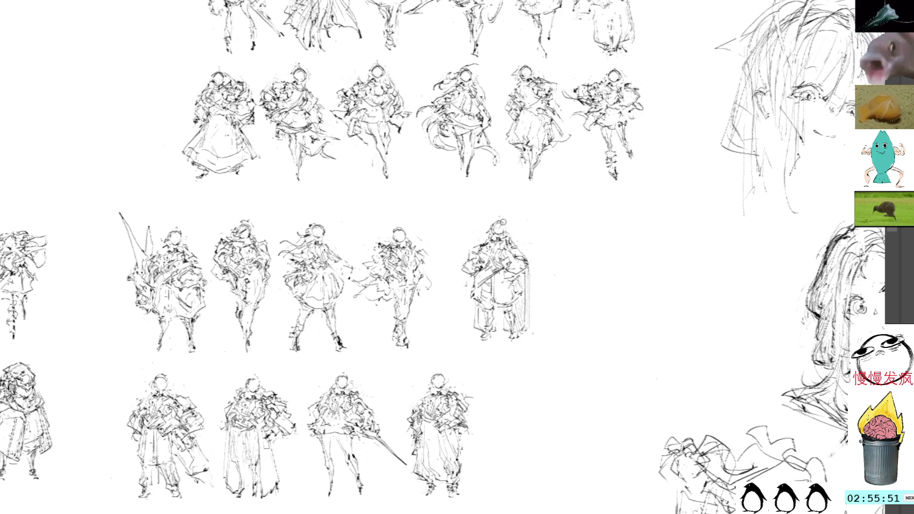
{"action": "mouse_move", "coordinate": [501, 220]}
{"action": "left_mouse_down"}
{"action": "mouse_move", "coordinate": [510, 231]}
{"action": "mouse_move", "coordinate": [543, 234]}
{"action": "left_mouse_up"}
{"action": "key", "text": "l"}
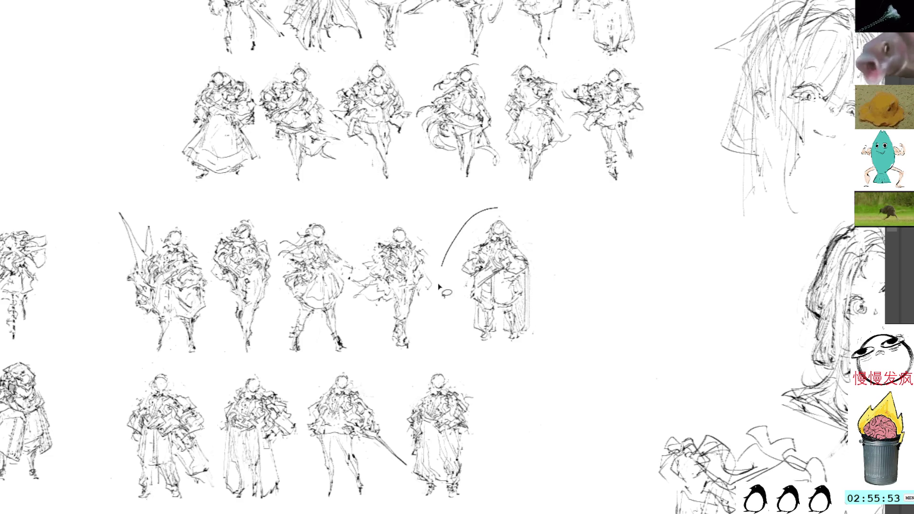
Step: Nudge the cloaked figure slightly left with a transform, then jump to the large gown sketch document
{"action": "key", "text": "ctrl+t"}
{"action": "mouse_move", "coordinate": [516, 293]}
{"action": "left_mouse_down"}
{"action": "mouse_move", "coordinate": [493, 284]}
{"action": "mouse_move", "coordinate": [486, 307]}
{"action": "left_mouse_up"}
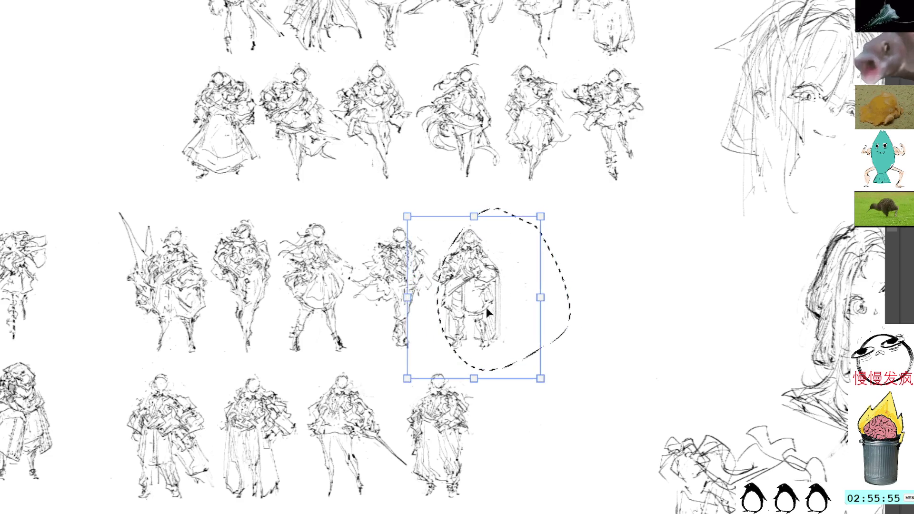
{"action": "key", "text": "Return"}
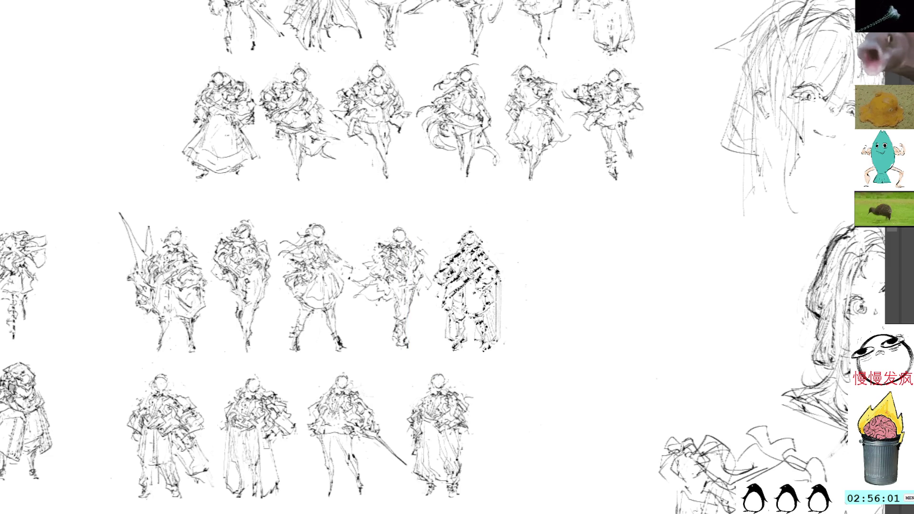
{"action": "key", "text": "ctrl+Tab"}
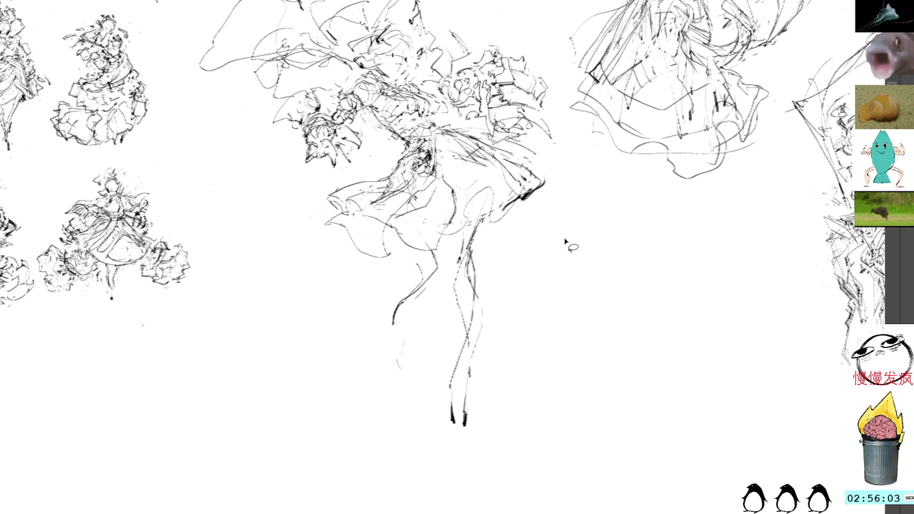
Step: Return to the brush and pan across the sheet toward the gown sketch
{"action": "key", "text": "b"}
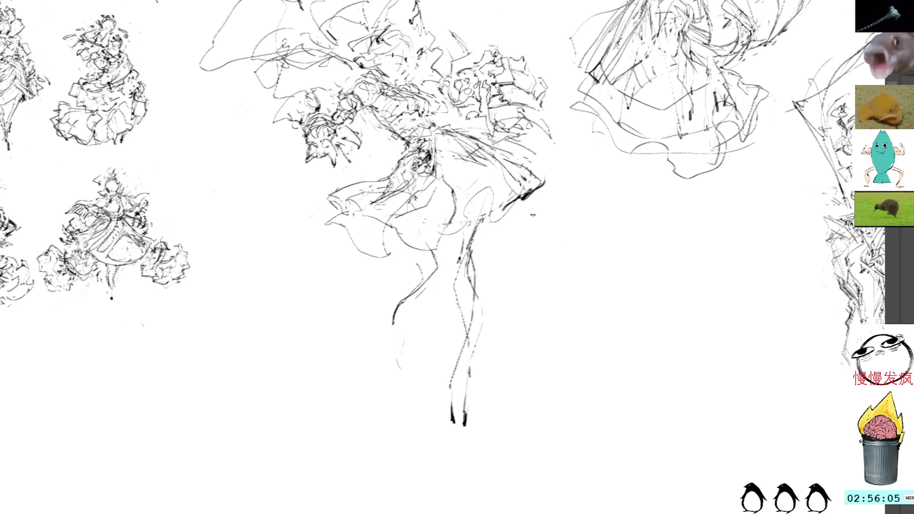
{"action": "left_click_drag", "start_coordinate": [532, 214], "coordinate": [529, 289]}
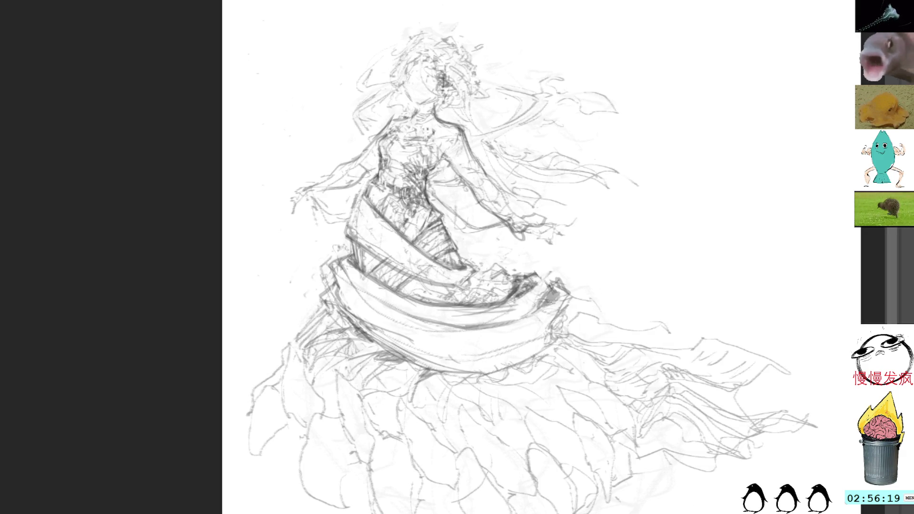
Step: Fade the gown sketch's darker torso and skirt strokes to pale grey
{"action": "mouse_move", "coordinate": [692, 112]}
{"action": "left_mouse_down"}
{"action": "mouse_move", "coordinate": [731, 100]}
{"action": "mouse_move", "coordinate": [713, 90]}
{"action": "mouse_move", "coordinate": [695, 120]}
{"action": "left_mouse_up"}
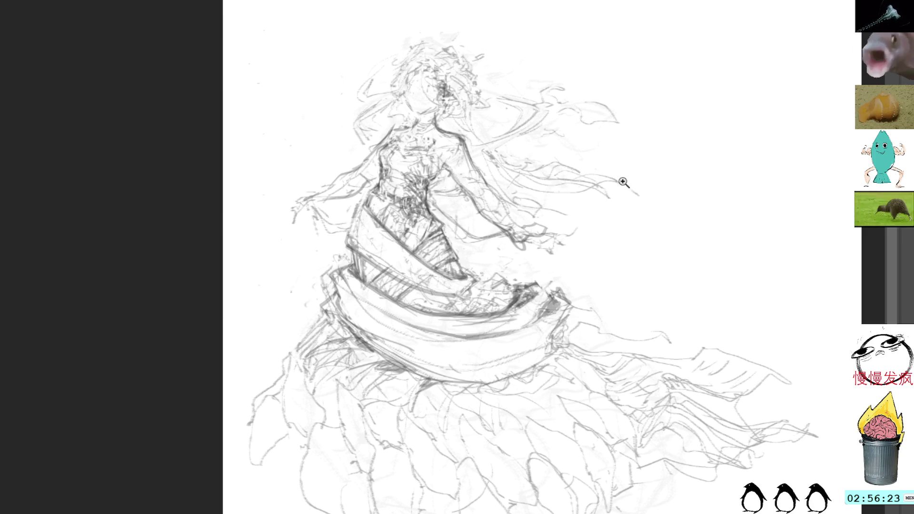
{"action": "key", "text": "ctrl+z"}
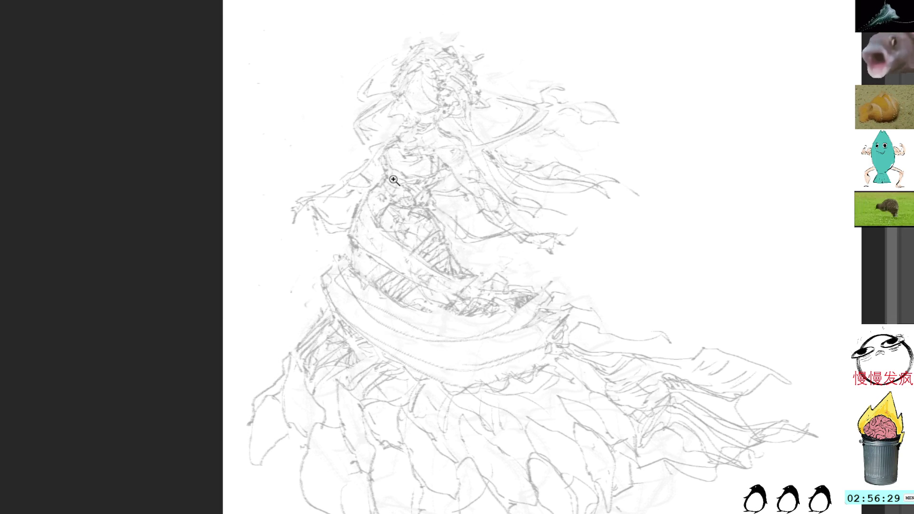
{"action": "scroll", "coordinate": [443, 185], "scroll_direction": "up", "scroll_amount": 2}
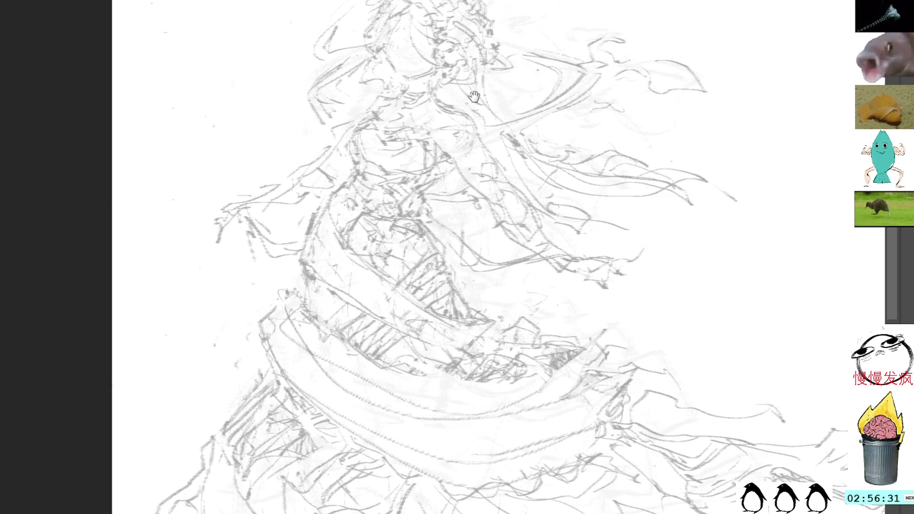
Step: Bring the head into view and ink a dark face and eye mark on it
{"action": "left_click_drag", "start_coordinate": [474, 96], "coordinate": [468, 159]}
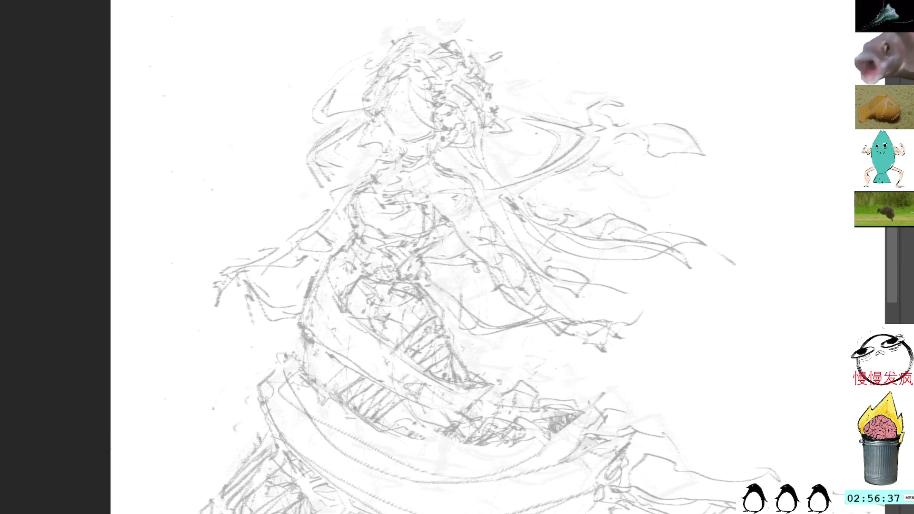
{"action": "mouse_move", "coordinate": [419, 88]}
{"action": "left_mouse_down"}
{"action": "mouse_move", "coordinate": [429, 122]}
{"action": "mouse_move", "coordinate": [447, 113]}
{"action": "mouse_move", "coordinate": [461, 132]}
{"action": "mouse_move", "coordinate": [461, 116]}
{"action": "mouse_move", "coordinate": [449, 109]}
{"action": "left_mouse_up"}
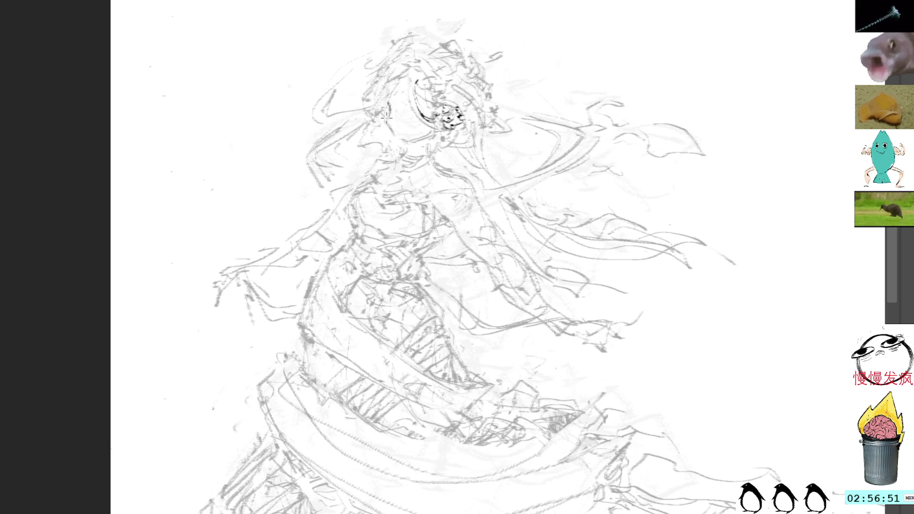
Step: Ink dark lines around the face and below the chest detail, redoing one curve
{"action": "left_click_drag", "start_coordinate": [386, 112], "coordinate": [399, 140]}
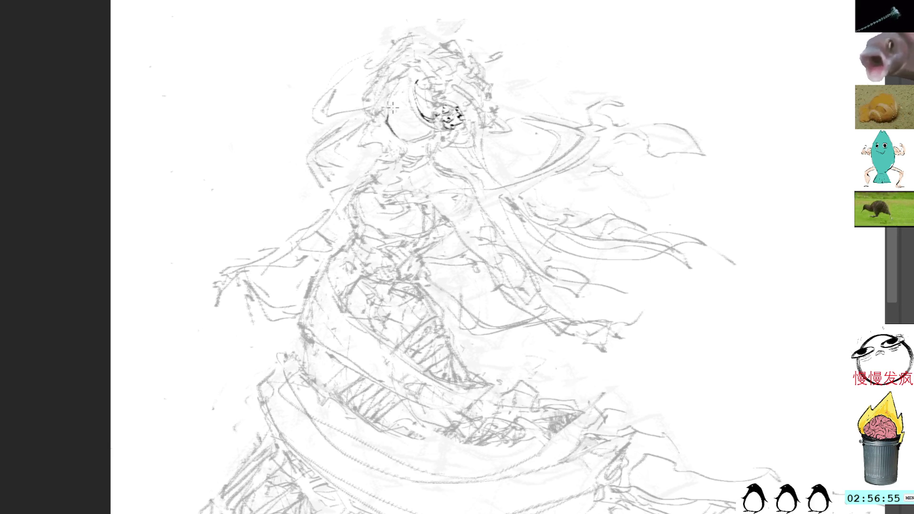
{"action": "key", "text": "ctrl+z"}
{"action": "mouse_move", "coordinate": [389, 127]}
{"action": "left_mouse_down"}
{"action": "mouse_move", "coordinate": [413, 149]}
{"action": "mouse_move", "coordinate": [403, 148]}
{"action": "mouse_move", "coordinate": [405, 159]}
{"action": "mouse_move", "coordinate": [418, 160]}
{"action": "mouse_move", "coordinate": [417, 170]}
{"action": "left_mouse_up"}
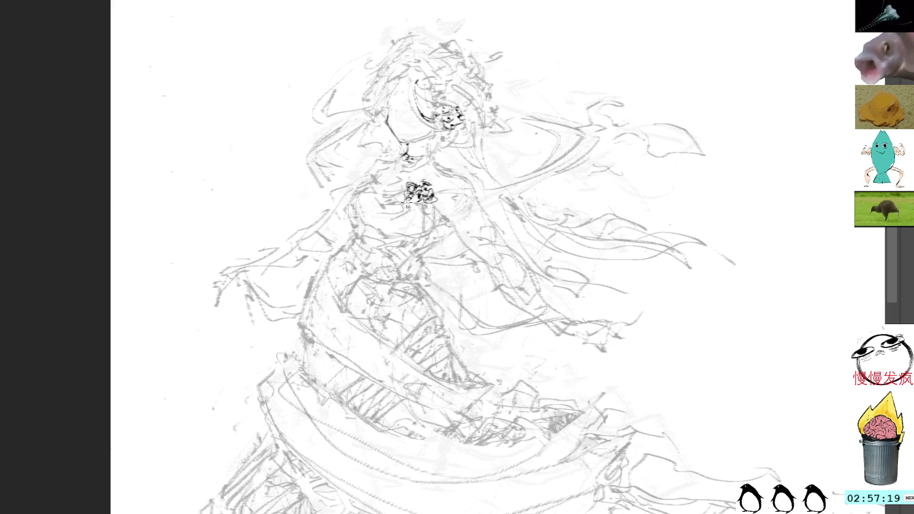
{"action": "left_click_drag", "start_coordinate": [411, 194], "coordinate": [398, 218]}
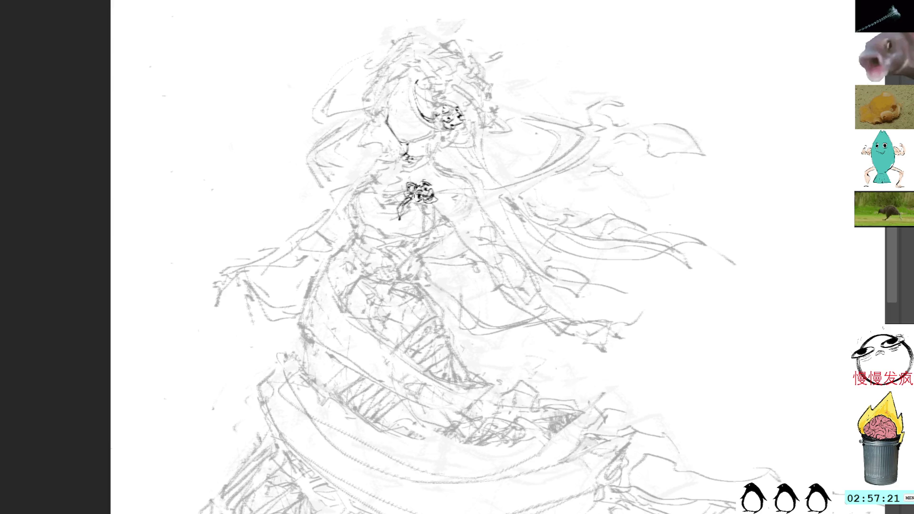
{"action": "left_click_drag", "start_coordinate": [417, 176], "coordinate": [411, 143]}
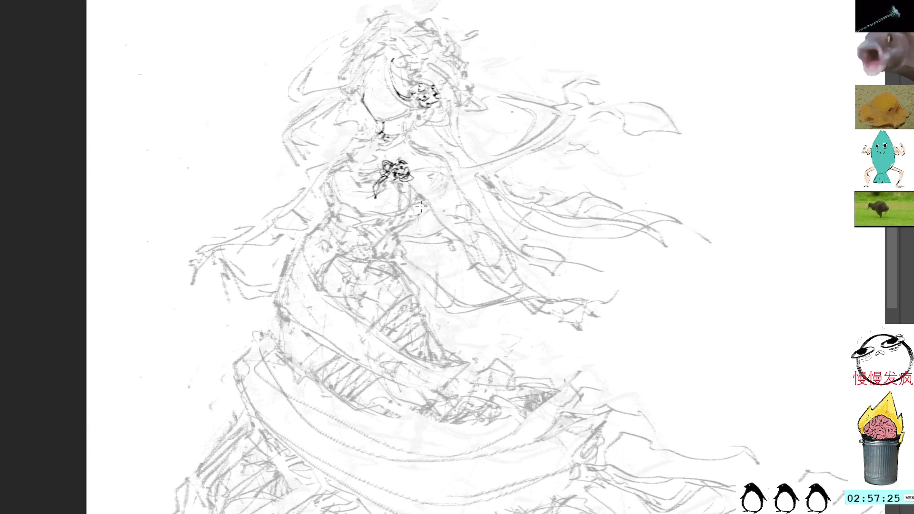
Step: Draw and darken a long ink line from the chest down the dress to the skirt edge
{"action": "left_click_drag", "start_coordinate": [421, 207], "coordinate": [395, 237]}
{"action": "key", "text": "ctrl+z"}
{"action": "key", "text": "ctrl+z"}
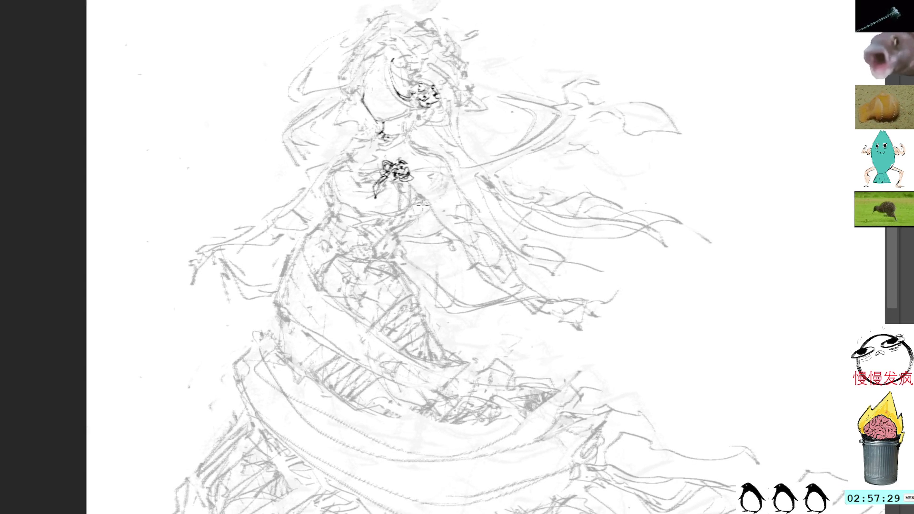
{"action": "mouse_move", "coordinate": [421, 206]}
{"action": "left_mouse_down"}
{"action": "mouse_move", "coordinate": [397, 236]}
{"action": "mouse_move", "coordinate": [422, 305]}
{"action": "left_mouse_up"}
{"action": "left_click_drag", "start_coordinate": [399, 231], "coordinate": [418, 198]}
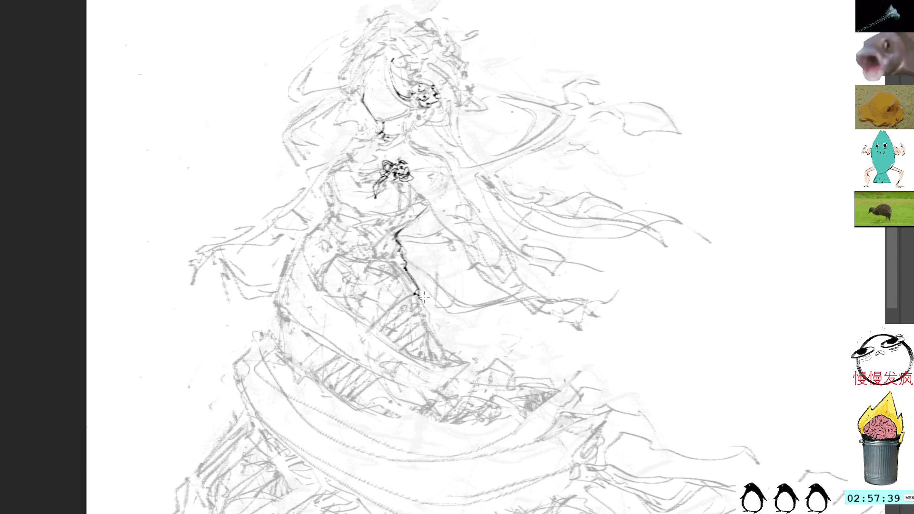
{"action": "mouse_move", "coordinate": [420, 291]}
{"action": "left_mouse_down"}
{"action": "mouse_move", "coordinate": [451, 362]}
{"action": "mouse_move", "coordinate": [497, 415]}
{"action": "left_mouse_up"}
{"action": "mouse_move", "coordinate": [452, 369]}
{"action": "left_mouse_down"}
{"action": "mouse_move", "coordinate": [499, 410]}
{"action": "mouse_move", "coordinate": [461, 385]}
{"action": "mouse_move", "coordinate": [486, 402]}
{"action": "left_mouse_up"}
{"action": "mouse_move", "coordinate": [397, 240]}
{"action": "left_mouse_down"}
{"action": "mouse_move", "coordinate": [391, 261]}
{"action": "mouse_move", "coordinate": [414, 282]}
{"action": "left_mouse_up"}
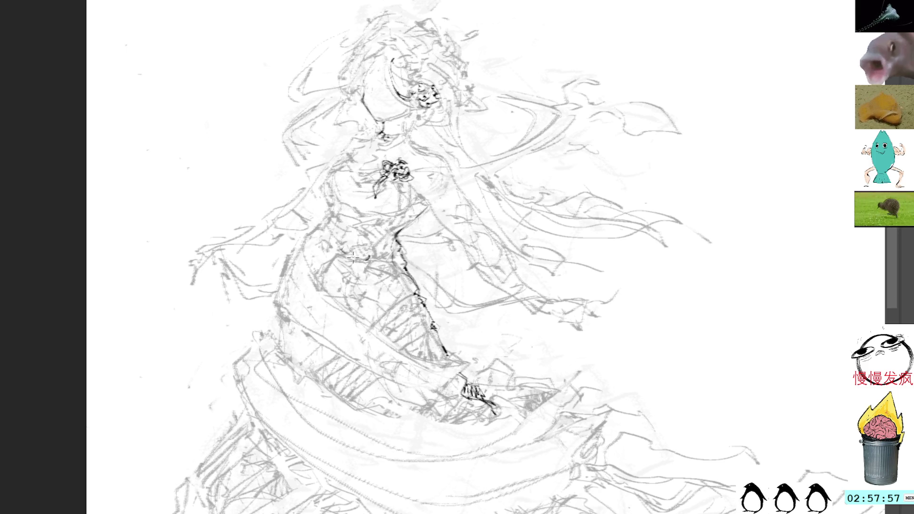
Step: Ink dark detail strokes over the clasped hands at the waist
{"action": "mouse_move", "coordinate": [323, 230]}
{"action": "left_mouse_down"}
{"action": "mouse_move", "coordinate": [367, 260]}
{"action": "mouse_move", "coordinate": [351, 255]}
{"action": "mouse_move", "coordinate": [359, 248]}
{"action": "left_mouse_up"}
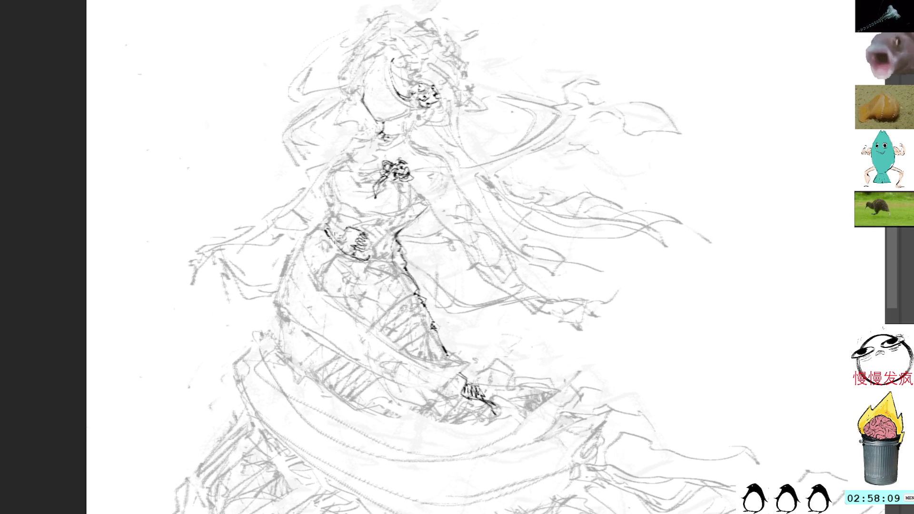
{"action": "mouse_move", "coordinate": [330, 217]}
{"action": "left_mouse_down"}
{"action": "mouse_move", "coordinate": [322, 233]}
{"action": "mouse_move", "coordinate": [347, 225]}
{"action": "mouse_move", "coordinate": [365, 234]}
{"action": "left_mouse_up"}
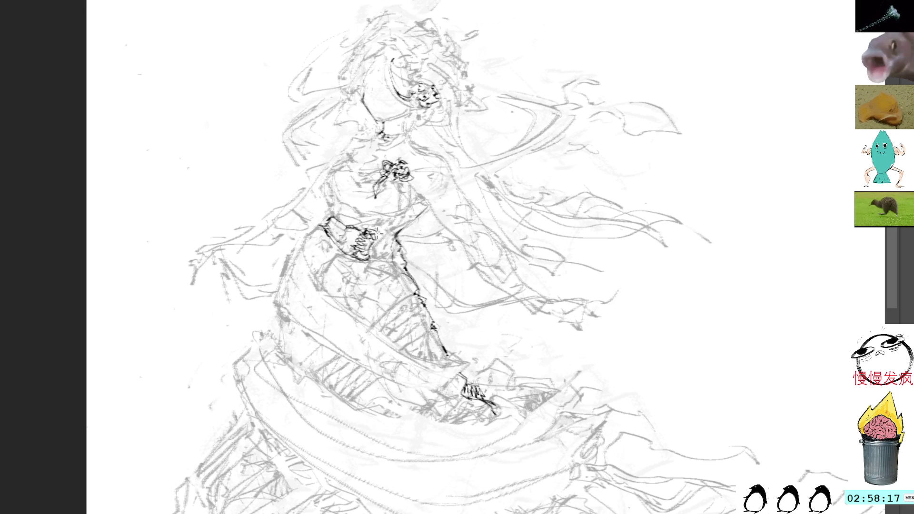
{"action": "left_click_drag", "start_coordinate": [369, 253], "coordinate": [382, 262]}
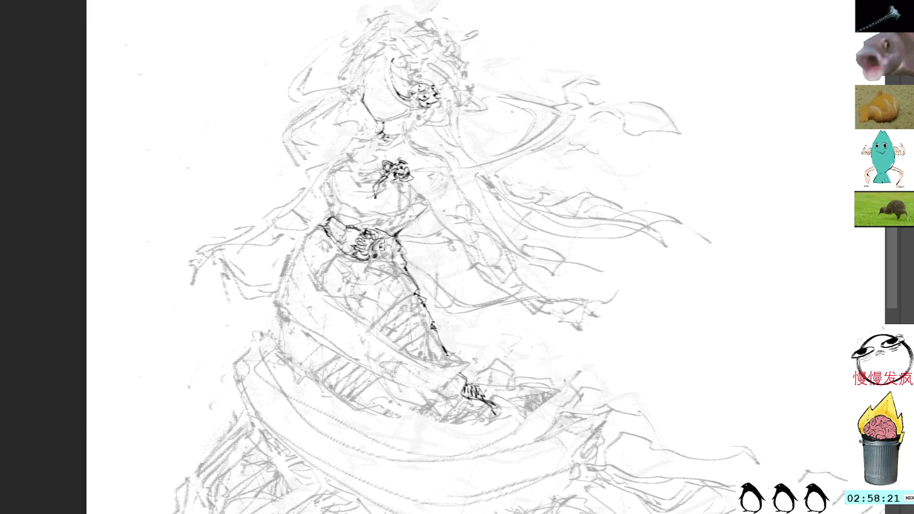
{"action": "left_click_drag", "start_coordinate": [385, 245], "coordinate": [384, 247]}
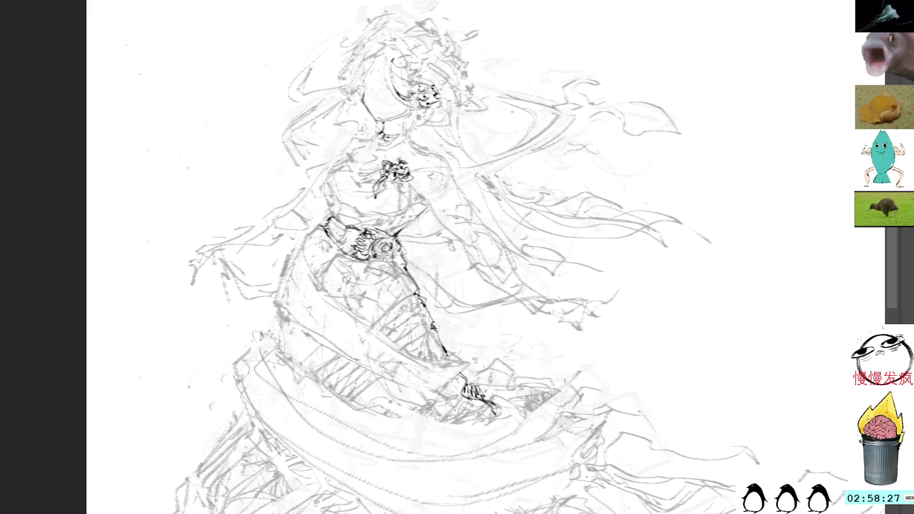
{"action": "left_click_drag", "start_coordinate": [383, 247], "coordinate": [383, 247]}
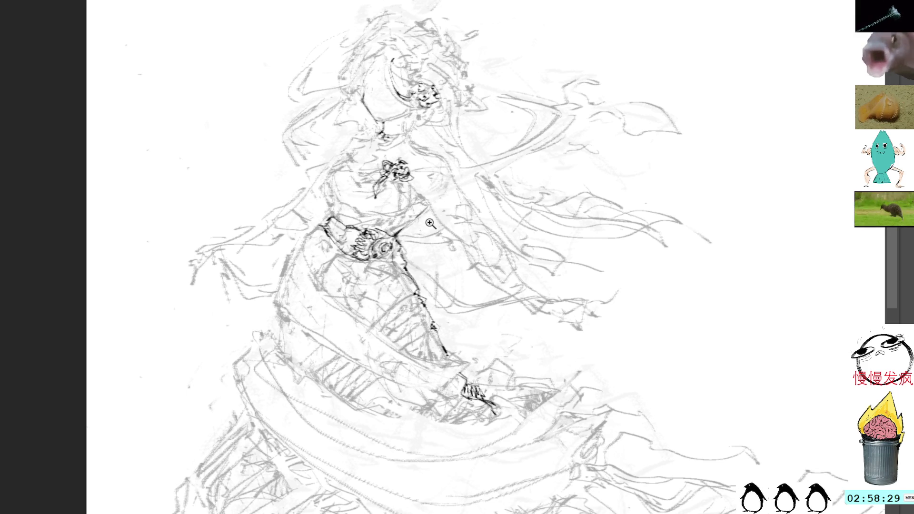
Step: Reframe on the skirt and brush faint hatching across it
{"action": "left_click", "coordinate": [307, 131], "text": "alt"}
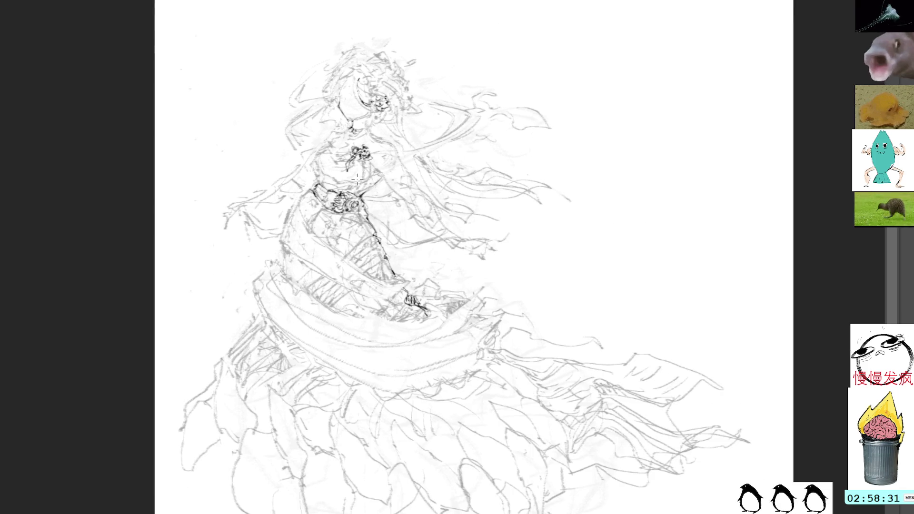
{"action": "left_click", "coordinate": [250, 114]}
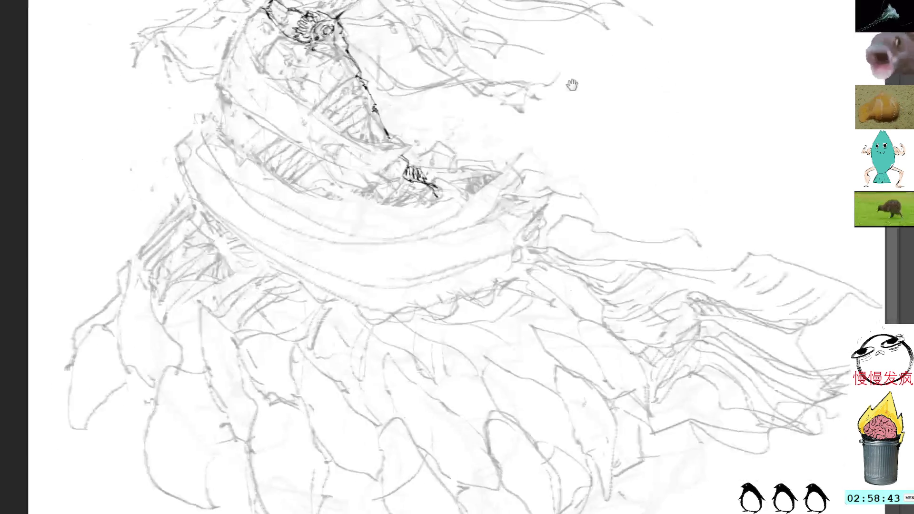
{"action": "mouse_move", "coordinate": [647, 368]}
{"action": "left_mouse_down"}
{"action": "mouse_move", "coordinate": [550, 71]}
{"action": "mouse_move", "coordinate": [619, 222]}
{"action": "left_mouse_up"}
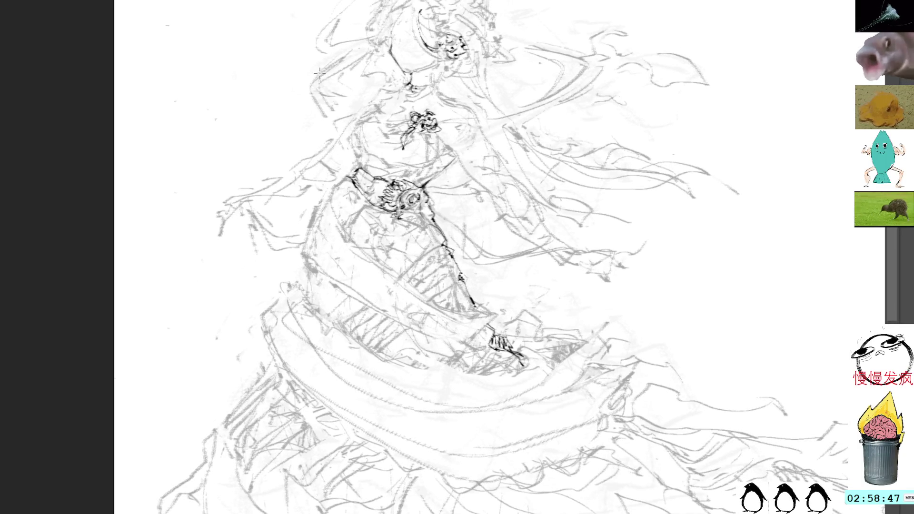
{"action": "left_click_drag", "start_coordinate": [327, 316], "coordinate": [402, 343]}
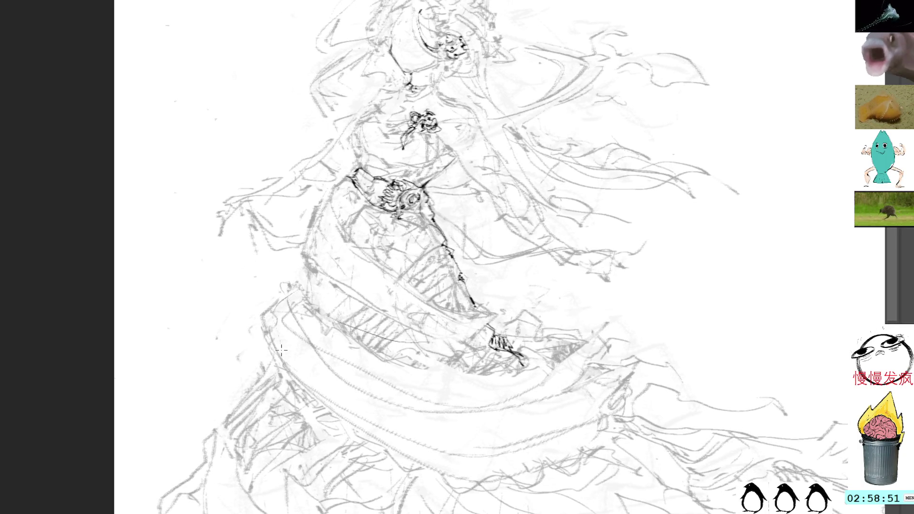
Step: Darken the skirt's left edge with strokes running down to the hem
{"action": "mouse_move", "coordinate": [292, 299]}
{"action": "left_mouse_down"}
{"action": "mouse_move", "coordinate": [264, 332]}
{"action": "mouse_move", "coordinate": [269, 381]}
{"action": "left_mouse_up"}
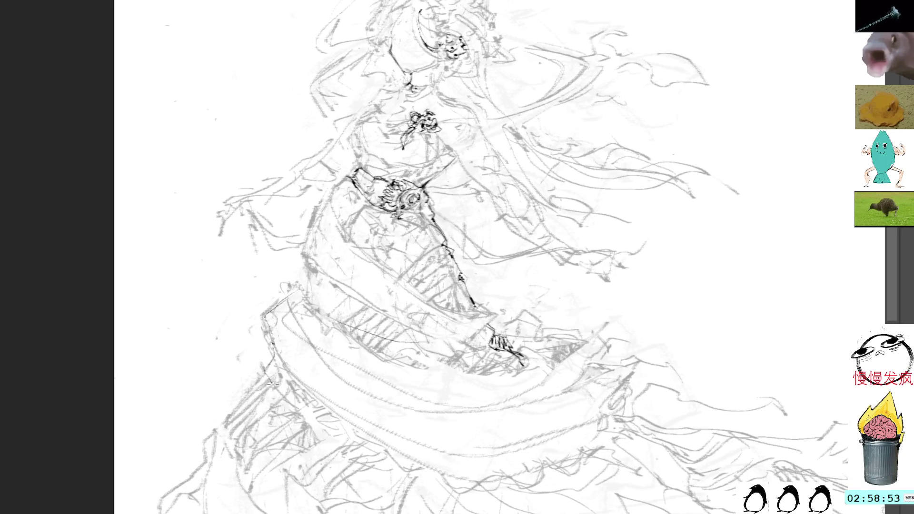
{"action": "mouse_move", "coordinate": [291, 286]}
{"action": "left_mouse_down"}
{"action": "mouse_move", "coordinate": [268, 347]}
{"action": "mouse_move", "coordinate": [273, 392]}
{"action": "mouse_move", "coordinate": [376, 430]}
{"action": "left_mouse_up"}
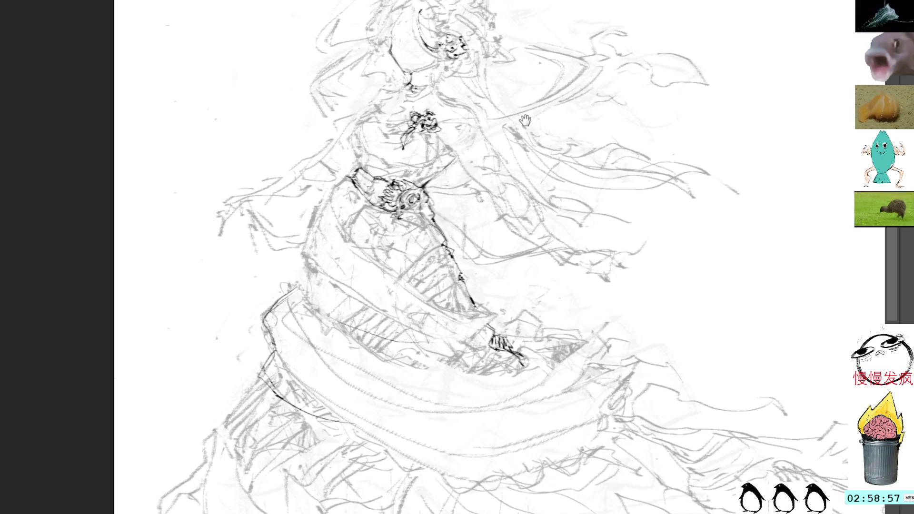
{"action": "left_click_drag", "start_coordinate": [529, 124], "coordinate": [525, 142]}
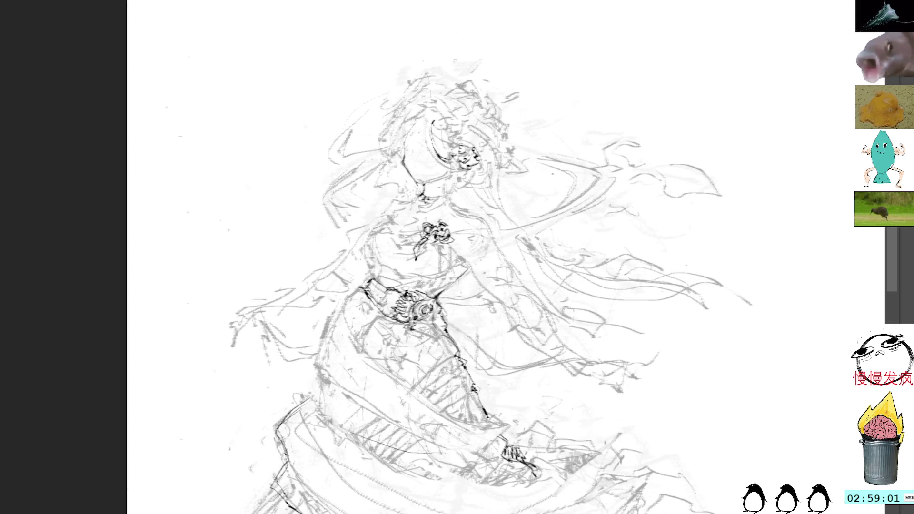
{"action": "mouse_move", "coordinate": [667, 257]}
{"action": "left_mouse_down"}
{"action": "mouse_move", "coordinate": [682, 250]}
{"action": "mouse_move", "coordinate": [632, 259]}
{"action": "left_mouse_up"}
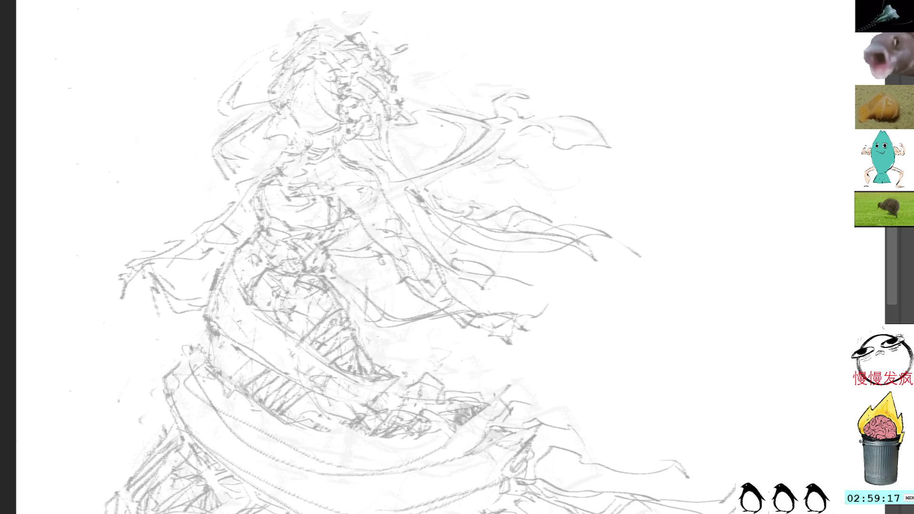
Step: Fill the lassoed head with flat grey after undoing stray head strokes, then deselect
{"action": "mouse_move", "coordinate": [293, 34]}
{"action": "left_mouse_down"}
{"action": "mouse_move", "coordinate": [304, 45]}
{"action": "mouse_move", "coordinate": [319, 45]}
{"action": "mouse_move", "coordinate": [323, 32]}
{"action": "mouse_move", "coordinate": [324, 50]}
{"action": "mouse_move", "coordinate": [297, 71]}
{"action": "mouse_move", "coordinate": [308, 133]}
{"action": "mouse_move", "coordinate": [322, 57]}
{"action": "mouse_move", "coordinate": [272, 97]}
{"action": "mouse_move", "coordinate": [296, 130]}
{"action": "mouse_move", "coordinate": [300, 114]}
{"action": "mouse_move", "coordinate": [294, 127]}
{"action": "mouse_move", "coordinate": [314, 154]}
{"action": "left_mouse_up"}
{"action": "key", "text": "ctrl+z"}
{"action": "key", "text": "ctrl+z"}
{"action": "key", "text": "ctrl+z"}
{"action": "key", "text": "ctrl+z"}
{"action": "key", "text": "alt+BackSpace"}
{"action": "key", "text": "ctrl+d"}
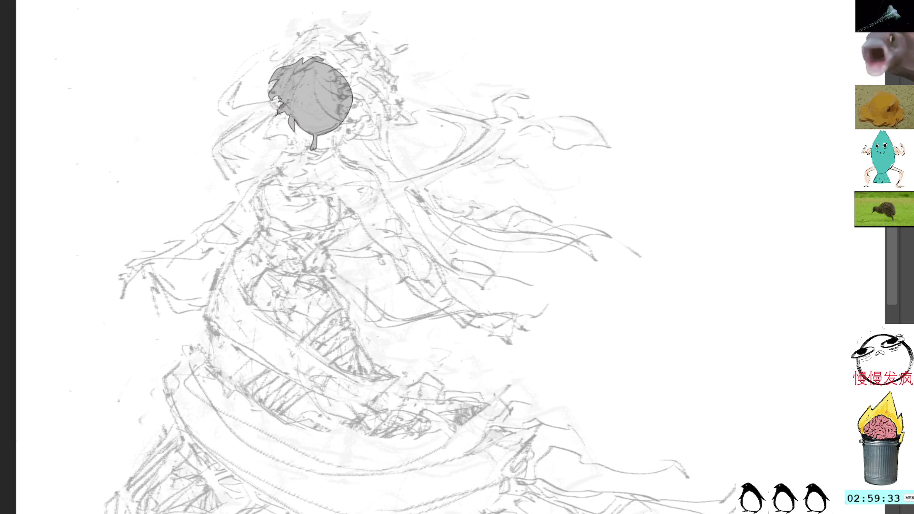
Step: Zoom out to the whole figure and begin outlining below the head
{"action": "left_click", "coordinate": [252, 31], "text": "alt"}
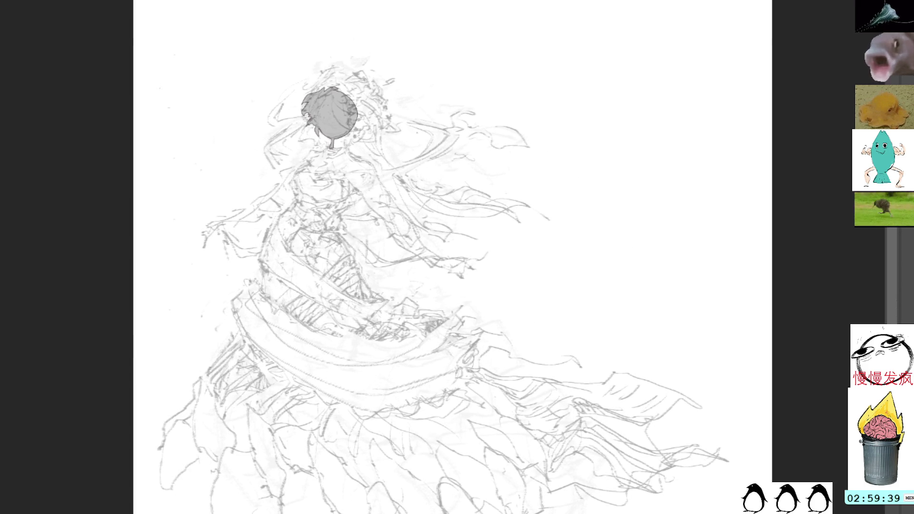
{"action": "mouse_move", "coordinate": [332, 136]}
{"action": "left_mouse_down"}
{"action": "mouse_move", "coordinate": [282, 214]}
{"action": "mouse_move", "coordinate": [246, 347]}
{"action": "mouse_move", "coordinate": [192, 401]}
{"action": "mouse_move", "coordinate": [200, 447]}
{"action": "mouse_move", "coordinate": [335, 510]}
{"action": "mouse_move", "coordinate": [620, 390]}
{"action": "mouse_move", "coordinate": [578, 364]}
{"action": "mouse_move", "coordinate": [373, 291]}
{"action": "mouse_move", "coordinate": [333, 221]}
{"action": "mouse_move", "coordinate": [356, 187]}
{"action": "mouse_move", "coordinate": [350, 182]}
{"action": "mouse_move", "coordinate": [365, 175]}
{"action": "mouse_move", "coordinate": [338, 133]}
{"action": "mouse_move", "coordinate": [325, 149]}
{"action": "mouse_move", "coordinate": [330, 141]}
{"action": "left_mouse_up"}
Step: Trace the lasso outline from the neck down the figure's right side and close it
{"action": "left_click_drag", "start_coordinate": [301, 80], "coordinate": [342, 143]}
{"action": "mouse_move", "coordinate": [371, 203]}
{"action": "left_mouse_down"}
{"action": "mouse_move", "coordinate": [397, 206]}
{"action": "mouse_move", "coordinate": [366, 163]}
{"action": "left_mouse_up"}
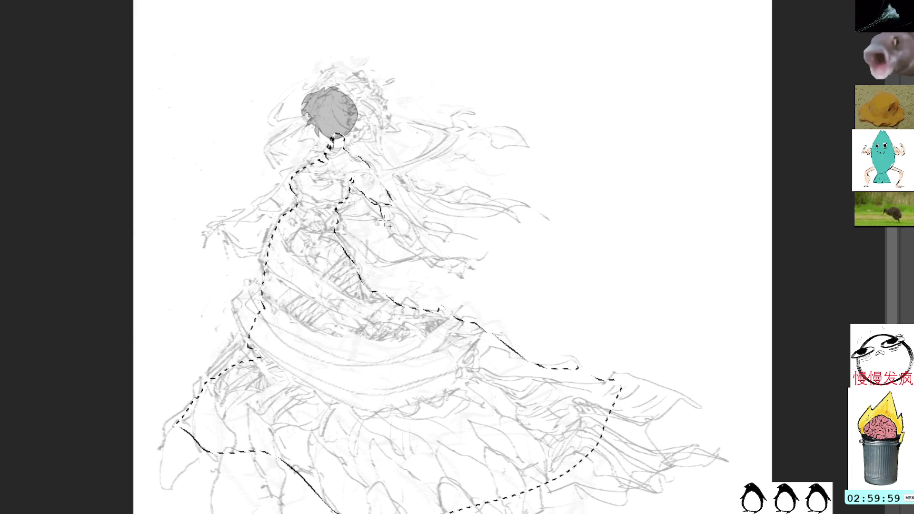
{"action": "left_click_drag", "start_coordinate": [437, 248], "coordinate": [416, 224]}
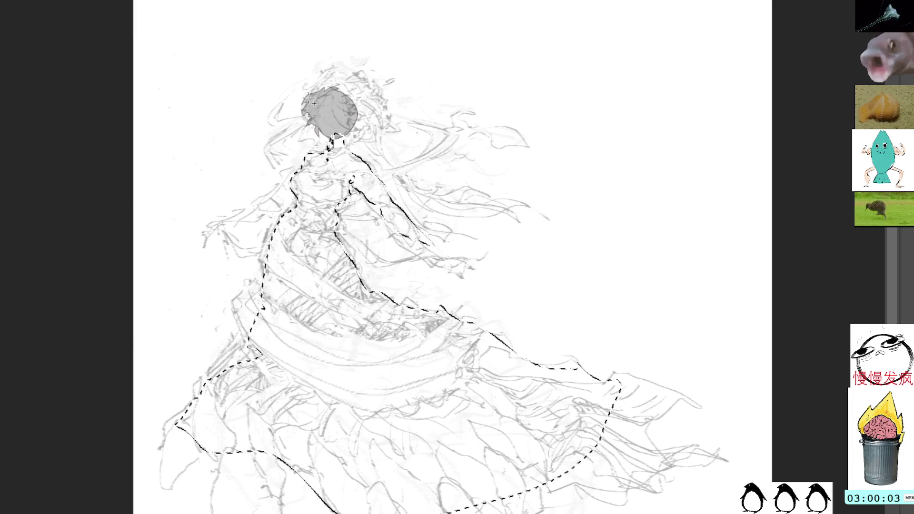
Step: Add the left shoulder and arm to the selection and fill the silhouette with flat grey
{"action": "left_click_drag", "start_coordinate": [314, 152], "coordinate": [265, 201]}
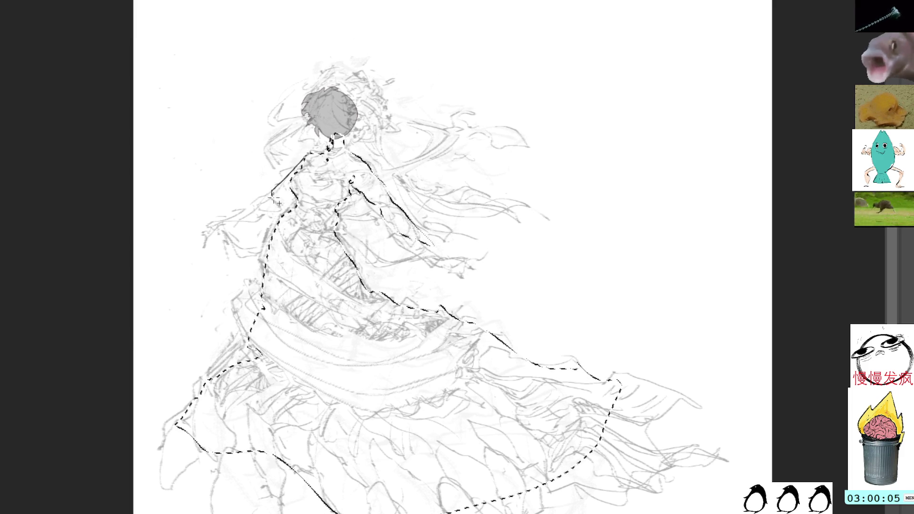
{"action": "mouse_move", "coordinate": [264, 201]}
{"action": "left_mouse_down"}
{"action": "mouse_move", "coordinate": [240, 227]}
{"action": "mouse_move", "coordinate": [284, 216]}
{"action": "mouse_move", "coordinate": [293, 193]}
{"action": "left_mouse_up"}
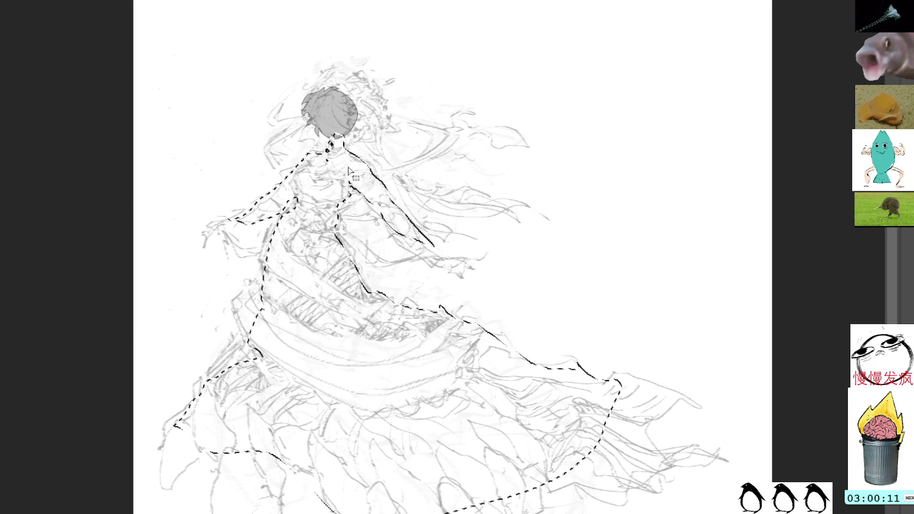
{"action": "key", "text": "alt+BackSpace"}
Step: Deselect the grey silhouette and undo a stray dark stroke on the chest
{"action": "key", "text": "ctrl+d"}
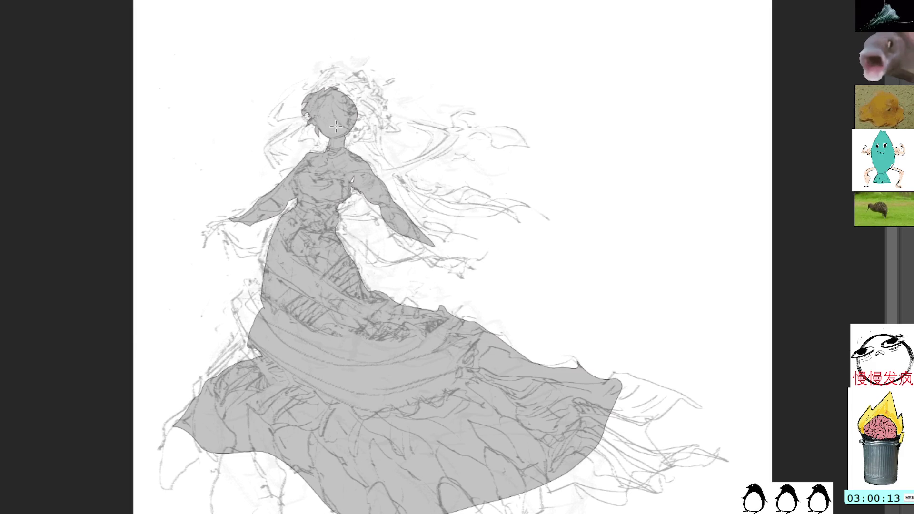
{"action": "left_click_drag", "start_coordinate": [340, 200], "coordinate": [355, 180]}
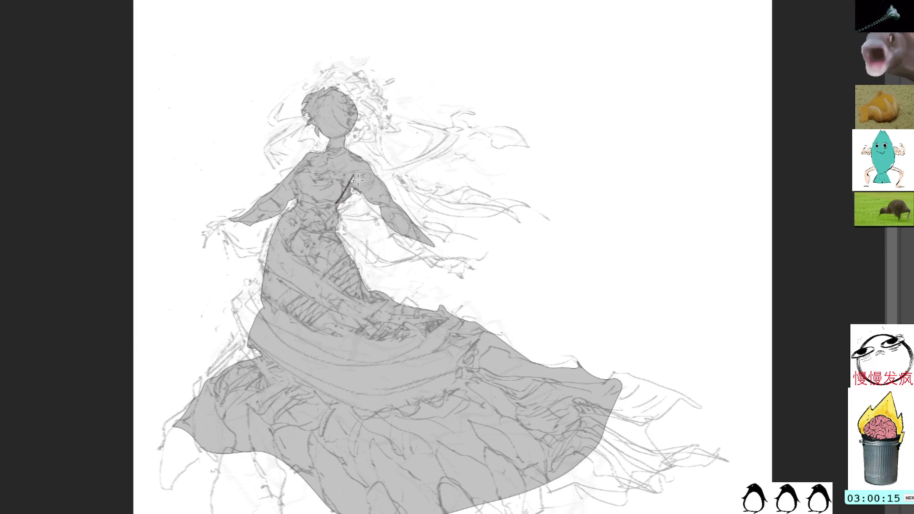
{"action": "key", "text": "ctrl+z"}
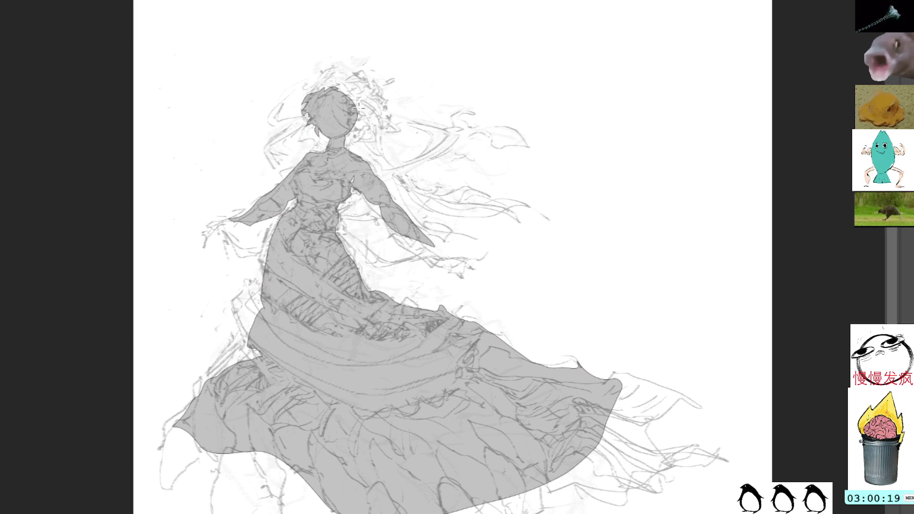
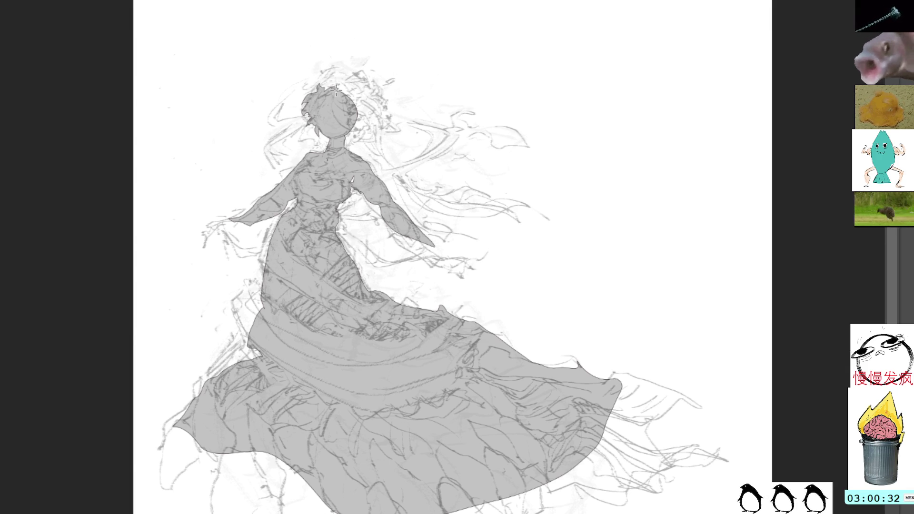
Step: Darken the sketch lines around the head, the waist and the dress's left side
{"action": "left_click_drag", "start_coordinate": [341, 85], "coordinate": [357, 126]}
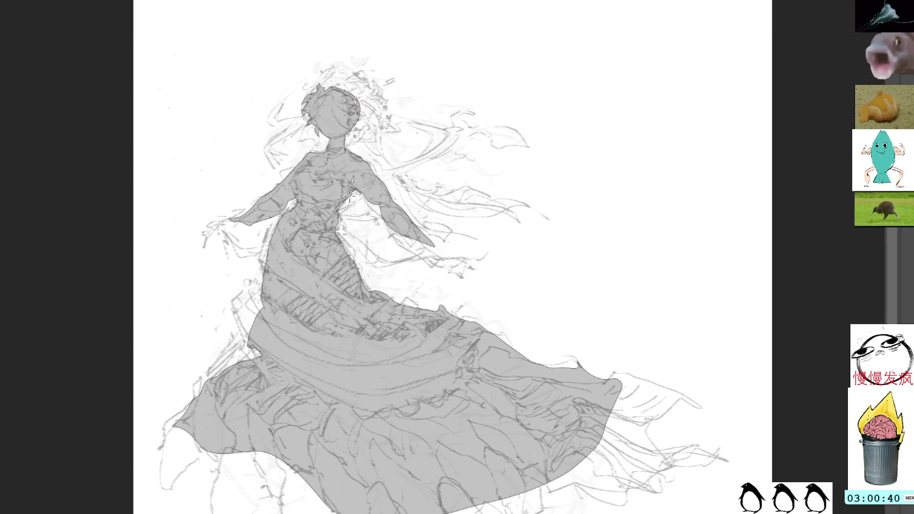
{"action": "left_click_drag", "start_coordinate": [338, 214], "coordinate": [355, 274]}
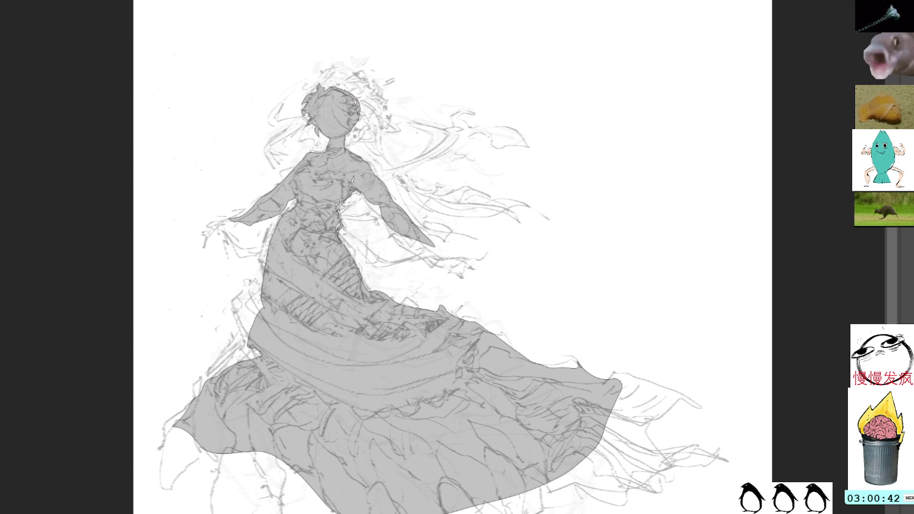
{"action": "left_click_drag", "start_coordinate": [339, 196], "coordinate": [331, 247]}
{"action": "left_click_drag", "start_coordinate": [264, 247], "coordinate": [280, 222]}
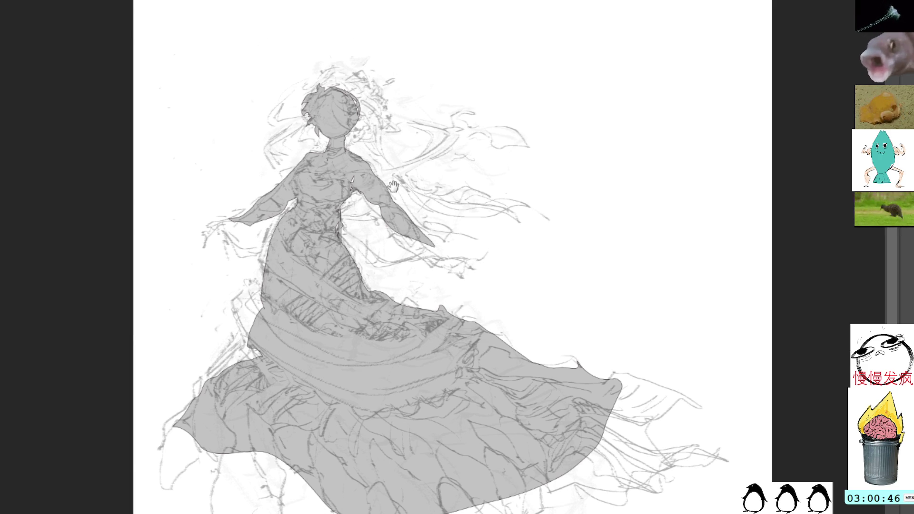
Step: Draw a curving sash stroke from the bodice down across the skirt
{"action": "left_click_drag", "start_coordinate": [384, 191], "coordinate": [397, 249]}
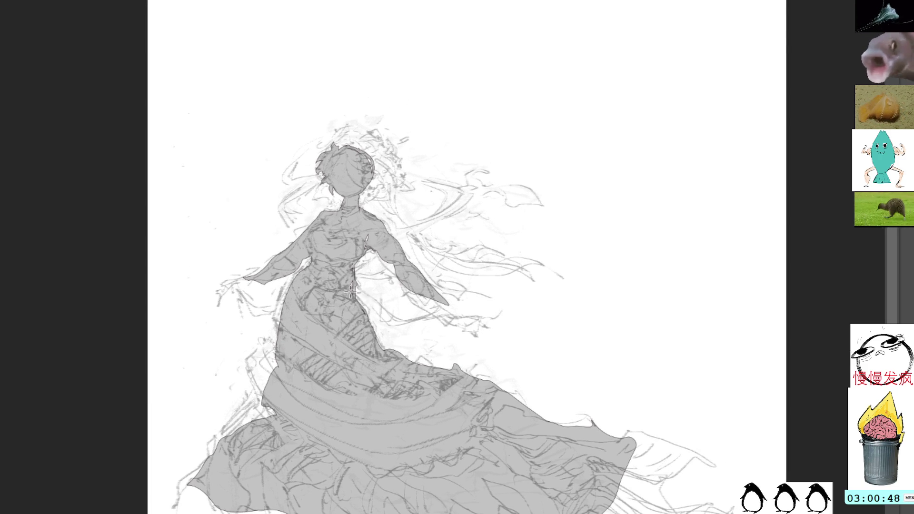
{"action": "mouse_move", "coordinate": [362, 247]}
{"action": "left_mouse_down"}
{"action": "mouse_move", "coordinate": [359, 286]}
{"action": "mouse_move", "coordinate": [407, 316]}
{"action": "mouse_move", "coordinate": [436, 314]}
{"action": "left_mouse_up"}
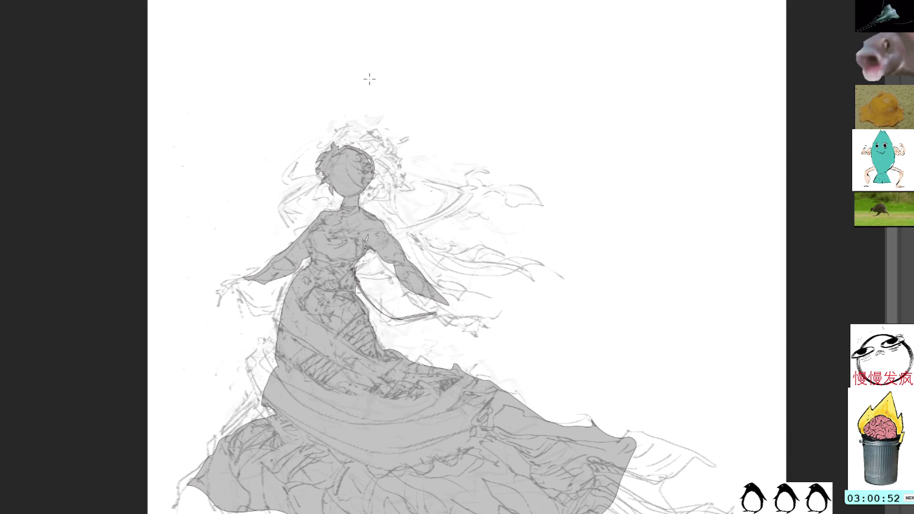
{"action": "left_click_drag", "start_coordinate": [402, 151], "coordinate": [400, 90]}
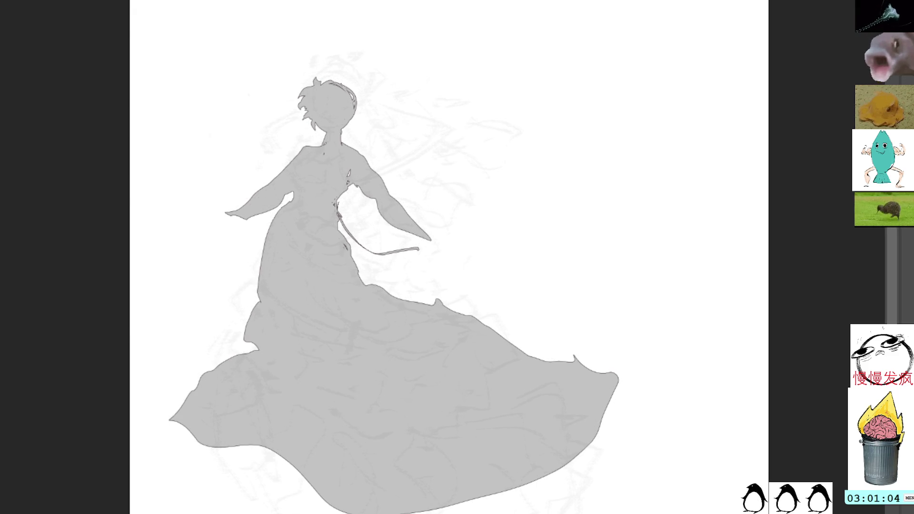
Step: Select the sketch around the upper figure and widen it slightly with Free Transform
{"action": "key", "text": "h"}
{"action": "key", "text": "h"}
{"action": "mouse_move", "coordinate": [355, 5]}
{"action": "left_mouse_down"}
{"action": "mouse_move", "coordinate": [184, 149]}
{"action": "mouse_move", "coordinate": [188, 282]}
{"action": "mouse_move", "coordinate": [325, 393]}
{"action": "mouse_move", "coordinate": [502, 329]}
{"action": "mouse_move", "coordinate": [577, 112]}
{"action": "mouse_move", "coordinate": [490, 5]}
{"action": "mouse_move", "coordinate": [367, 6]}
{"action": "left_mouse_up"}
{"action": "key", "text": "ctrl+t"}
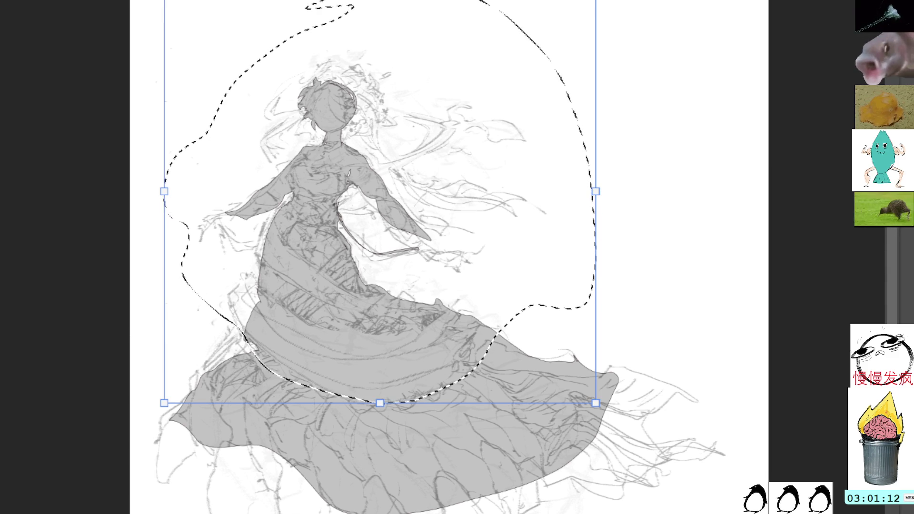
{"action": "left_click_drag", "start_coordinate": [596, 182], "coordinate": [605, 183]}
{"action": "key", "text": "Return"}
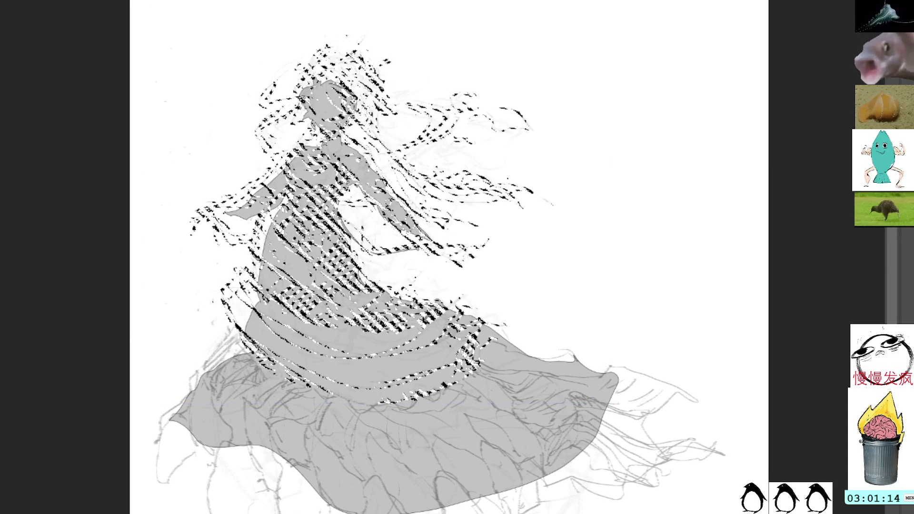
Step: Stretch the selected upper sketch lines upward and commit the transform
{"action": "key", "text": "ctrl+t"}
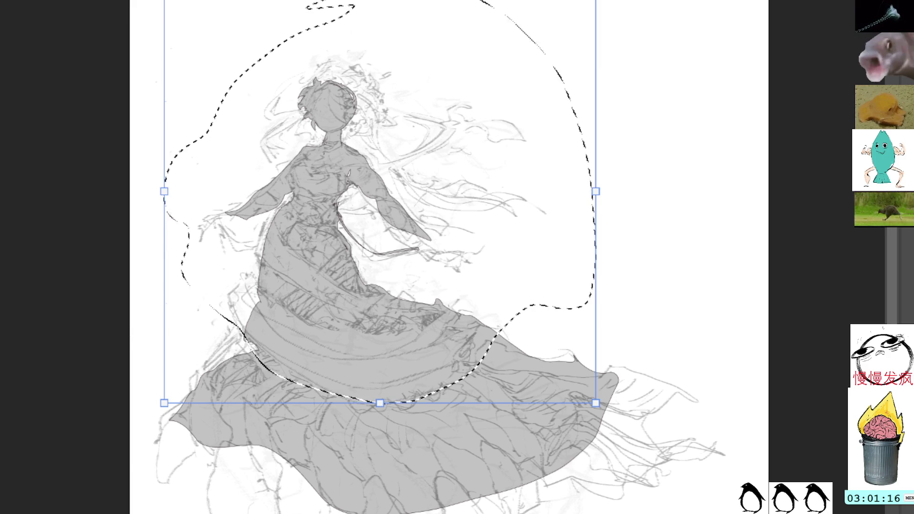
{"action": "left_click_drag", "start_coordinate": [386, 44], "coordinate": [396, 21]}
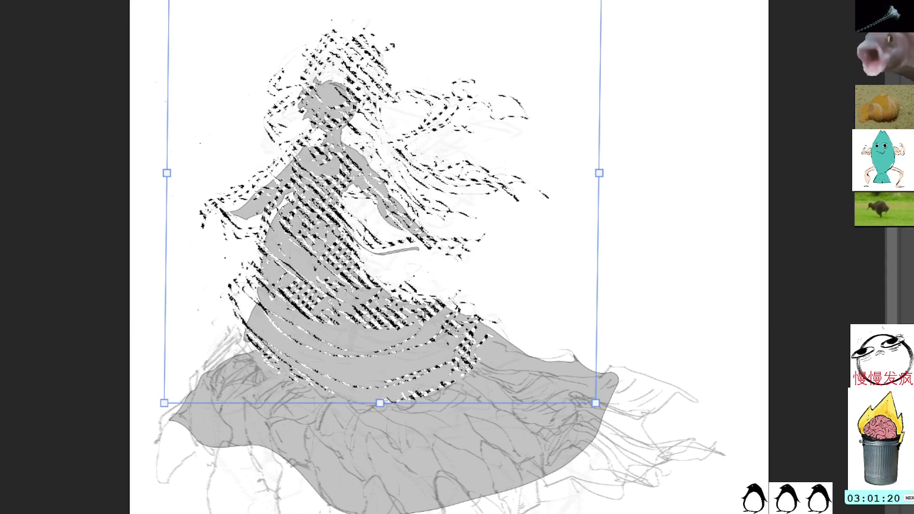
{"action": "key", "text": "Return"}
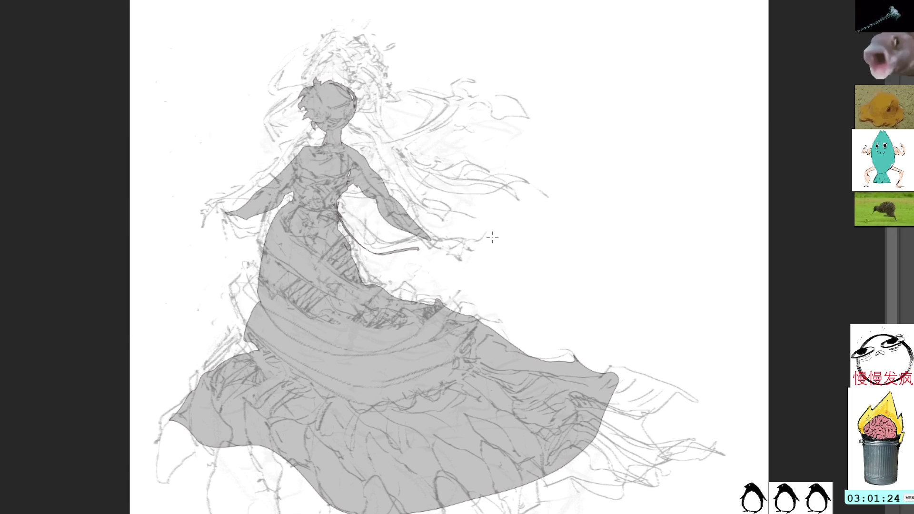
Step: Select the flowing black hair strands beside the shoulder with a freehand outline
{"action": "mouse_move", "coordinate": [464, 269]}
{"action": "left_mouse_down"}
{"action": "mouse_move", "coordinate": [464, 218]}
{"action": "mouse_move", "coordinate": [382, 132]}
{"action": "mouse_move", "coordinate": [357, 124]}
{"action": "left_mouse_up"}
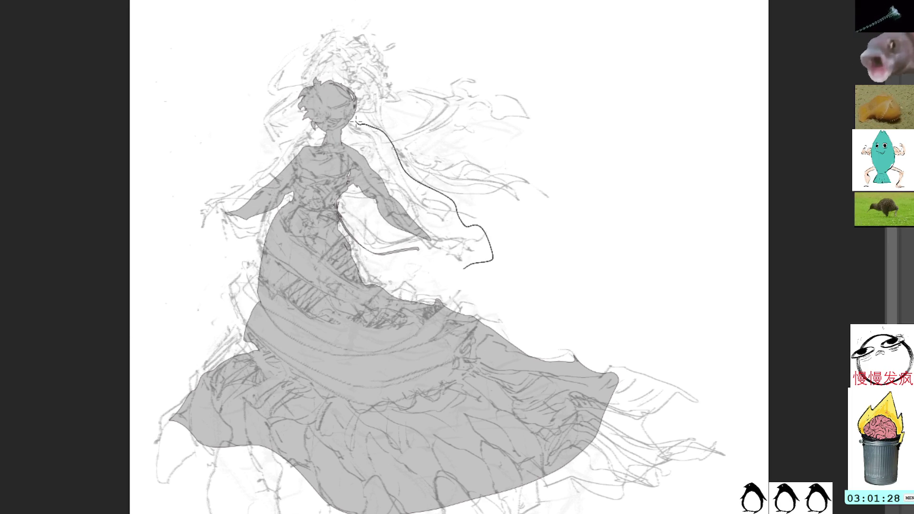
{"action": "left_click_drag", "start_coordinate": [357, 123], "coordinate": [357, 124]}
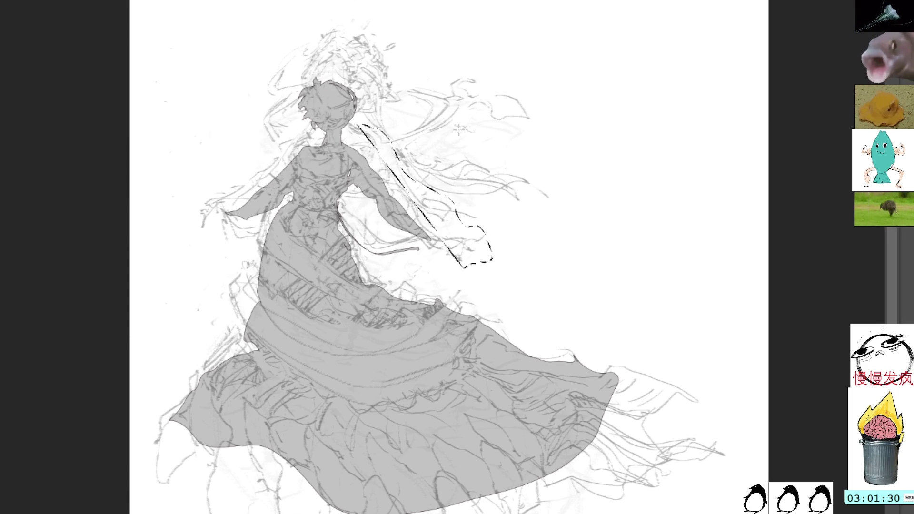
{"action": "mouse_move", "coordinate": [468, 263]}
{"action": "left_mouse_down"}
{"action": "mouse_move", "coordinate": [457, 225]}
{"action": "mouse_move", "coordinate": [389, 143]}
{"action": "mouse_move", "coordinate": [353, 123]}
{"action": "mouse_move", "coordinate": [343, 168]}
{"action": "mouse_move", "coordinate": [407, 246]}
{"action": "mouse_move", "coordinate": [490, 271]}
{"action": "left_mouse_up"}
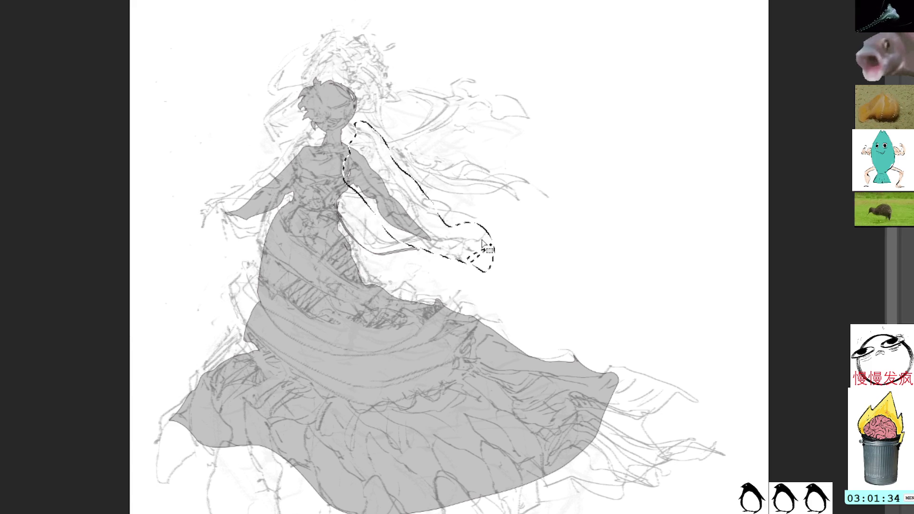
{"action": "left_click_drag", "start_coordinate": [373, 192], "coordinate": [493, 258]}
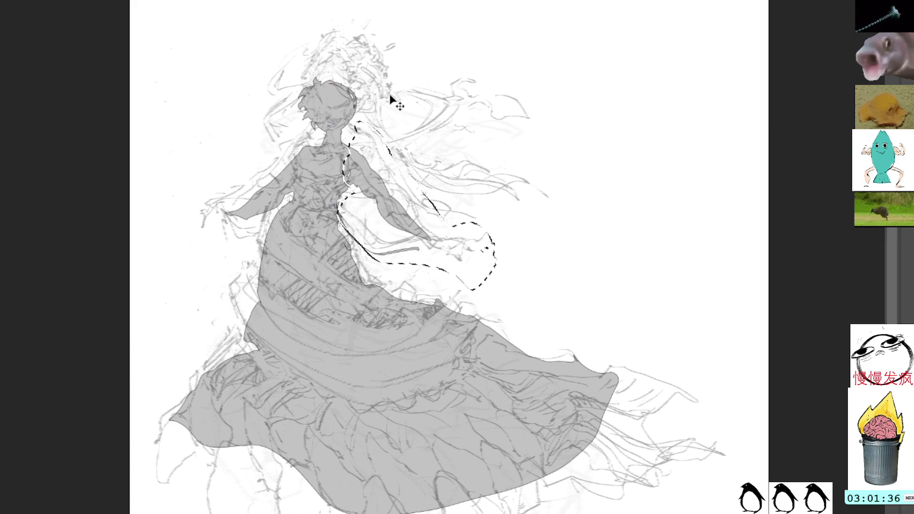
Step: Skew the selected hair strands upward, commit the reshape, then remove the black strokes
{"action": "key", "text": "ctrl+t"}
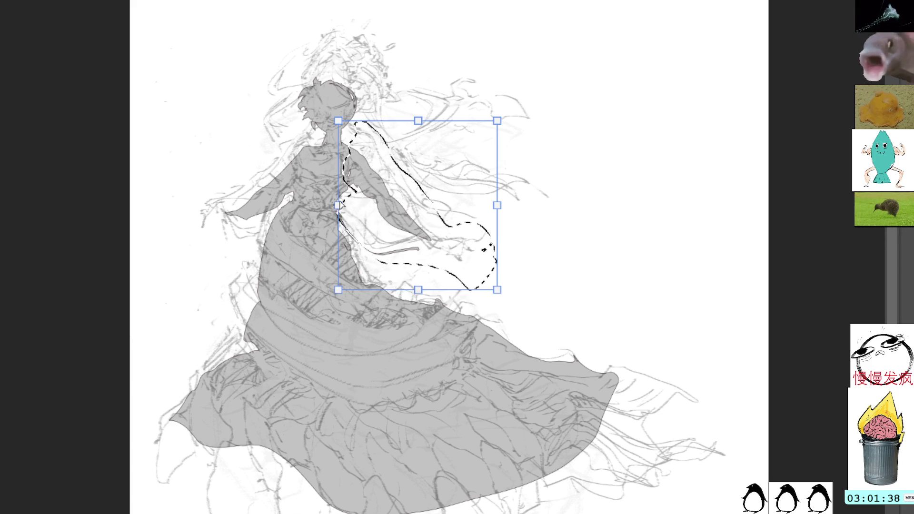
{"action": "left_click_drag", "start_coordinate": [336, 244], "coordinate": [339, 233]}
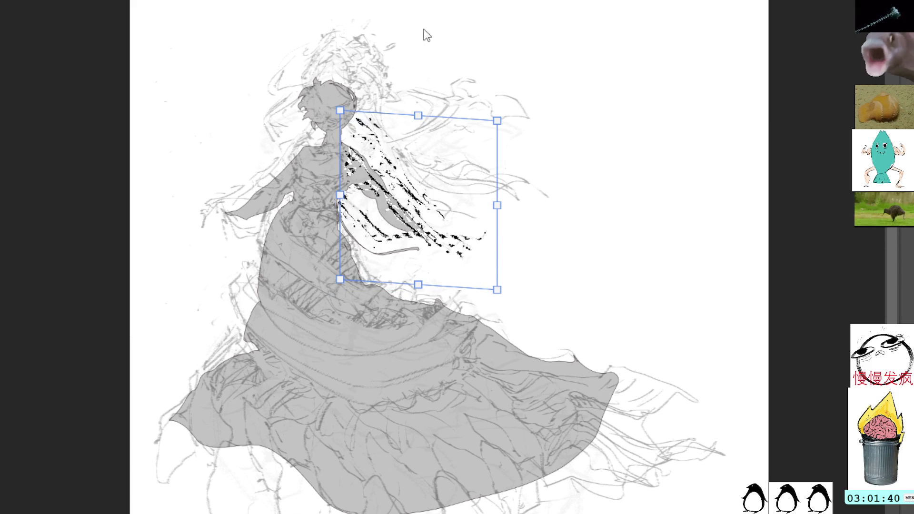
{"action": "key", "text": "Escape"}
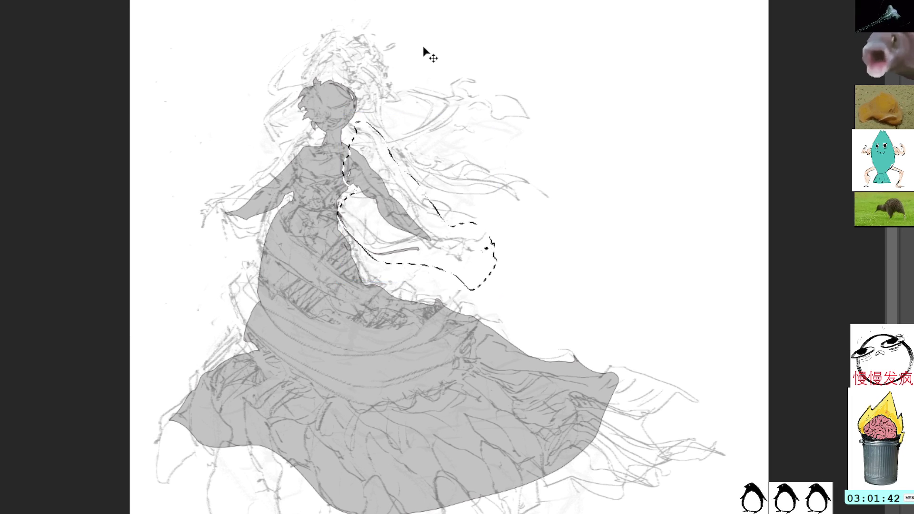
{"action": "key", "text": "ctrl+t"}
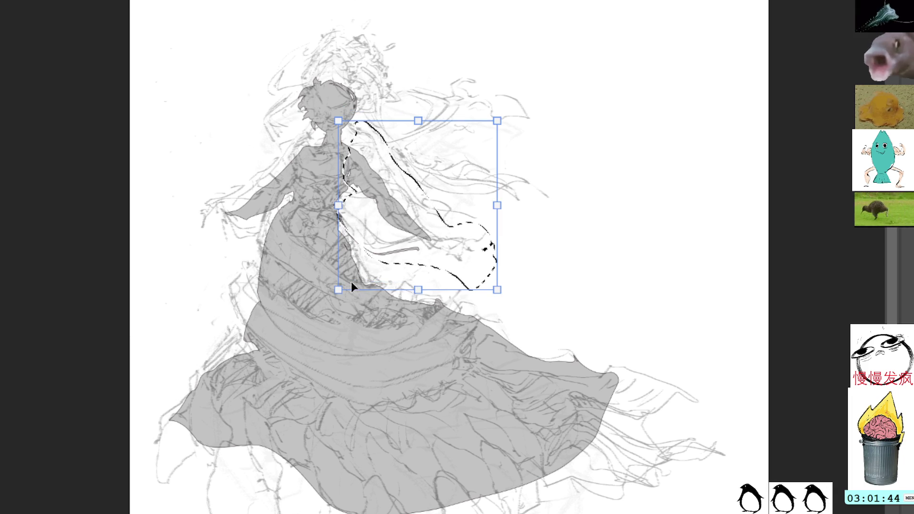
{"action": "left_click_drag", "start_coordinate": [337, 294], "coordinate": [338, 266]}
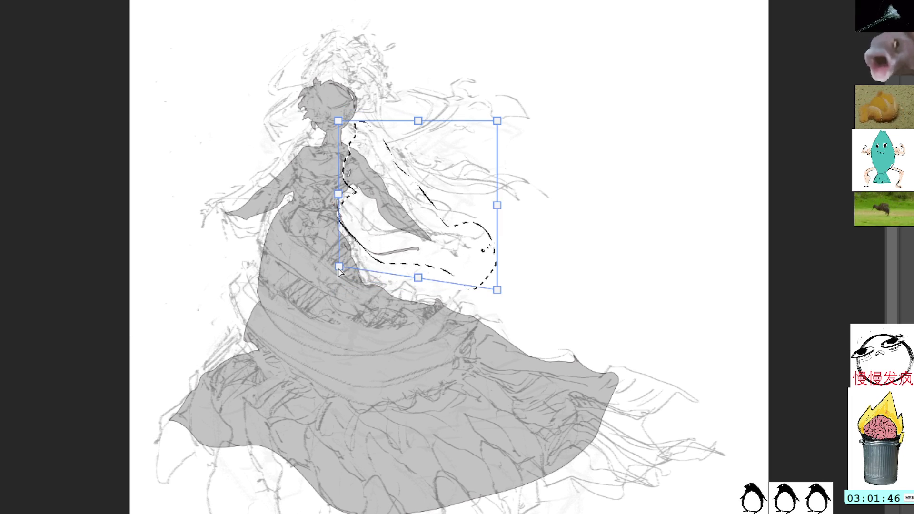
{"action": "key", "text": "Return"}
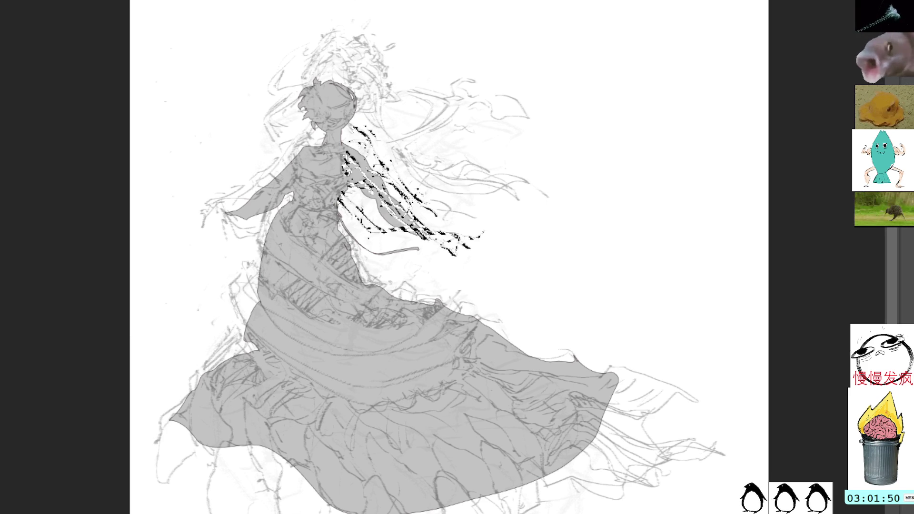
{"action": "key", "text": "ctrl+z"}
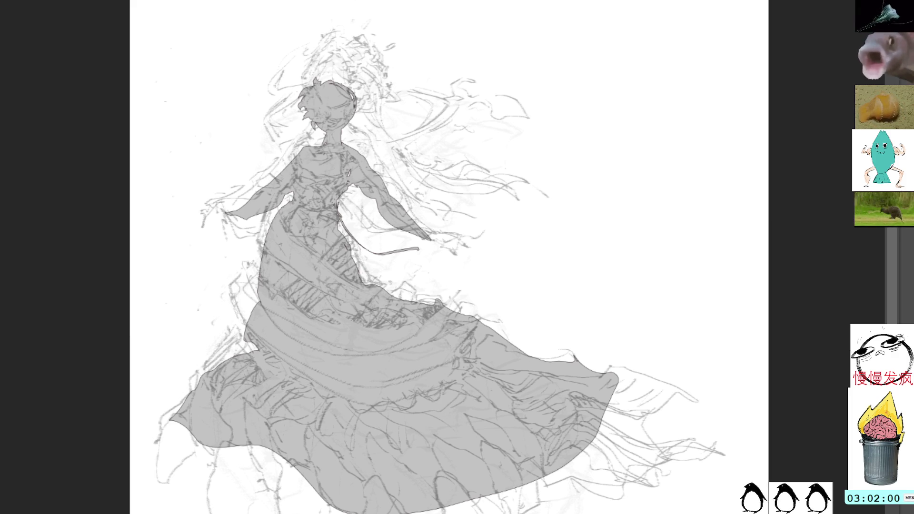
Step: Move the upper body and top skirt up slightly, deselect, and darken the collar lines
{"action": "mouse_move", "coordinate": [343, 58]}
{"action": "left_mouse_down"}
{"action": "mouse_move", "coordinate": [458, 295]}
{"action": "mouse_move", "coordinate": [343, 57]}
{"action": "left_mouse_up"}
{"action": "key", "text": "ctrl+t"}
{"action": "left_click_drag", "start_coordinate": [382, 232], "coordinate": [389, 215]}
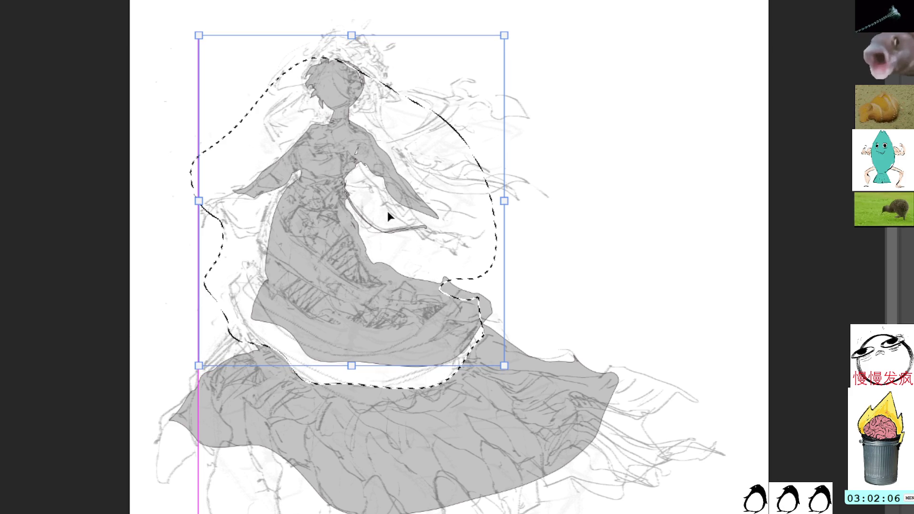
{"action": "key", "text": "Return"}
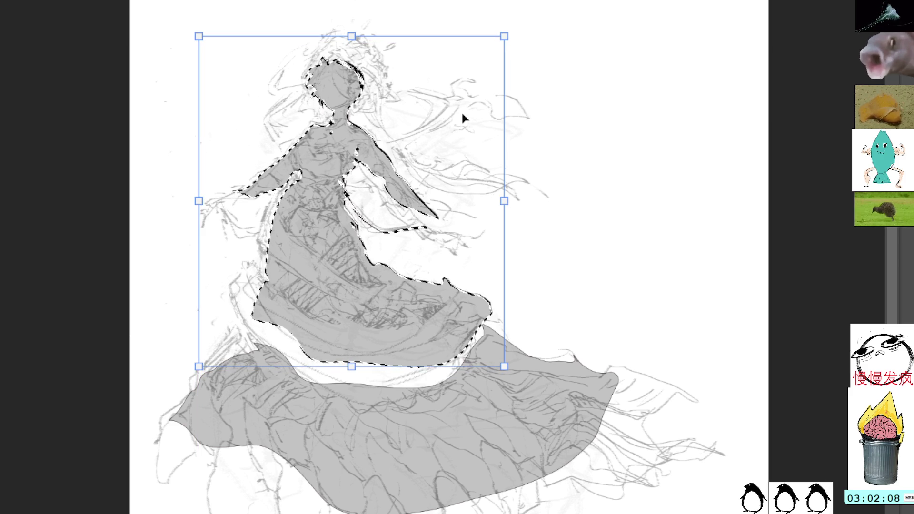
{"action": "key", "text": "Return"}
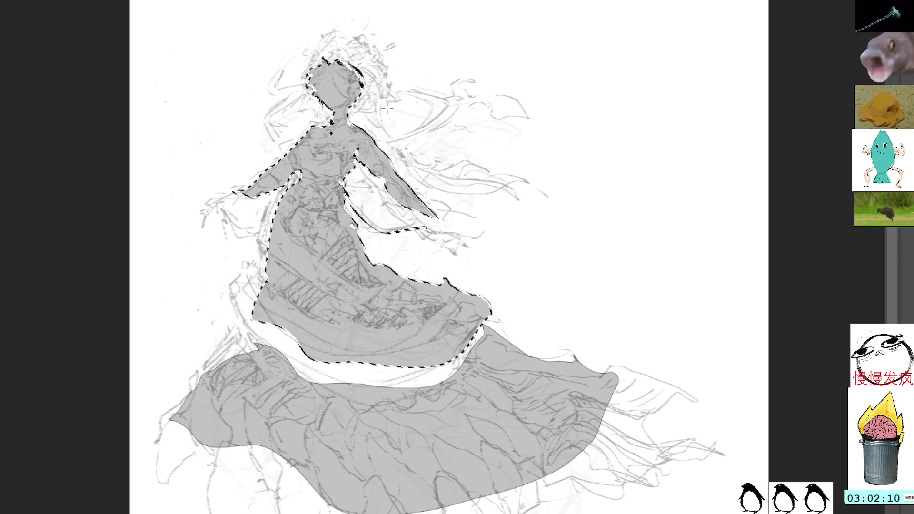
{"action": "key", "text": "ctrl+d"}
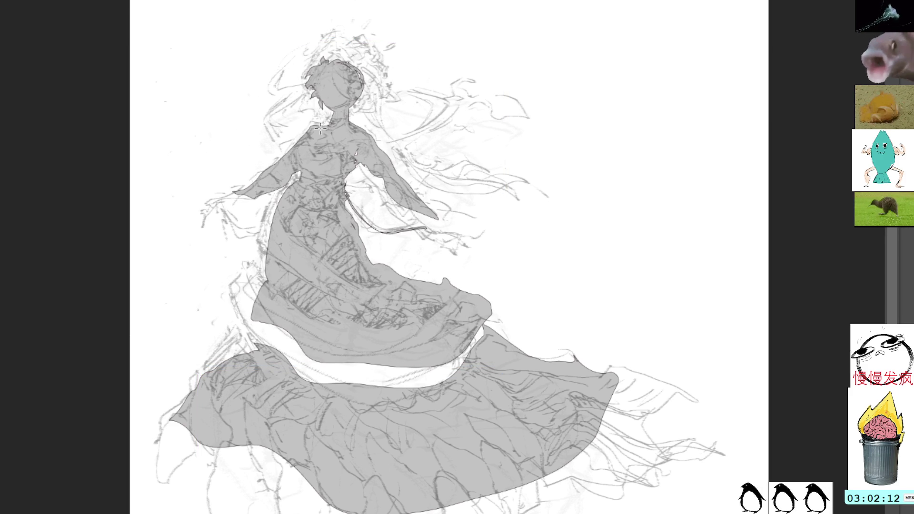
{"action": "mouse_move", "coordinate": [314, 129]}
{"action": "left_mouse_down"}
{"action": "mouse_move", "coordinate": [347, 101]}
{"action": "mouse_move", "coordinate": [355, 66]}
{"action": "left_mouse_up"}
Step: Refine neck and lower-left skirt strokes, fill the skirt gap, and darken the whole silhouette
{"action": "mouse_move", "coordinate": [346, 122]}
{"action": "left_mouse_down"}
{"action": "mouse_move", "coordinate": [361, 94]}
{"action": "mouse_move", "coordinate": [317, 92]}
{"action": "mouse_move", "coordinate": [314, 110]}
{"action": "mouse_move", "coordinate": [336, 132]}
{"action": "left_mouse_up"}
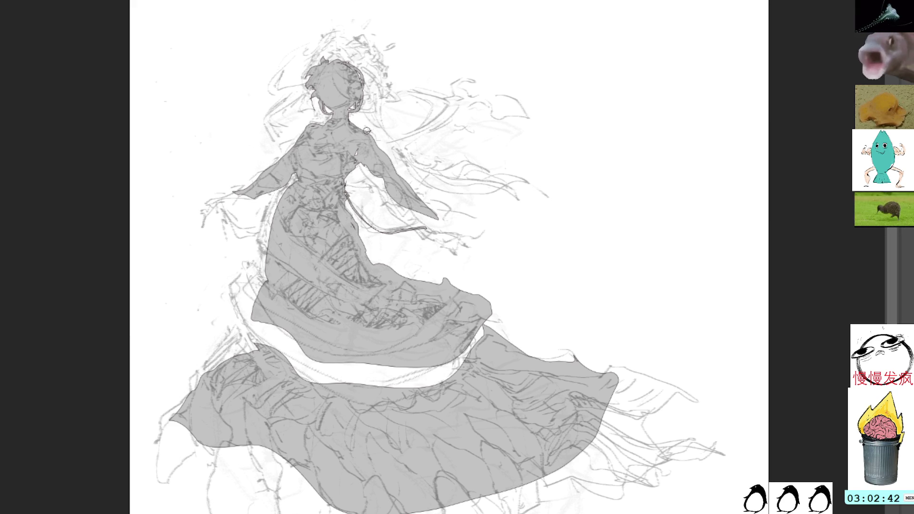
{"action": "left_click_drag", "start_coordinate": [259, 320], "coordinate": [236, 357]}
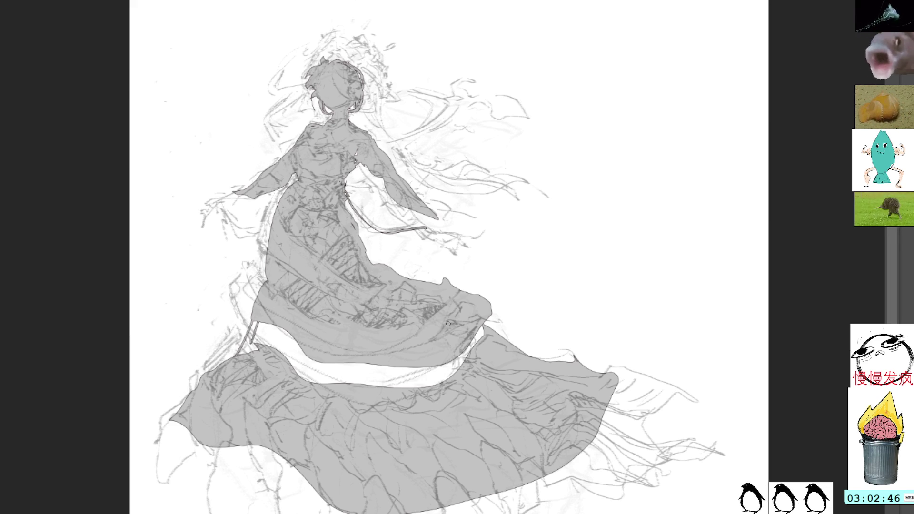
{"action": "left_click_drag", "start_coordinate": [255, 322], "coordinate": [236, 357]}
{"action": "left_click", "coordinate": [266, 329]}
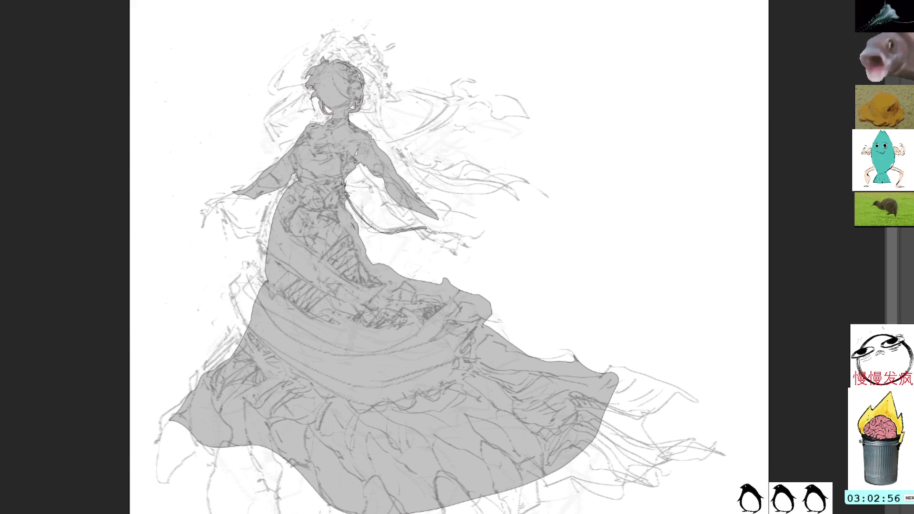
{"action": "key", "text": "alt+BackSpace"}
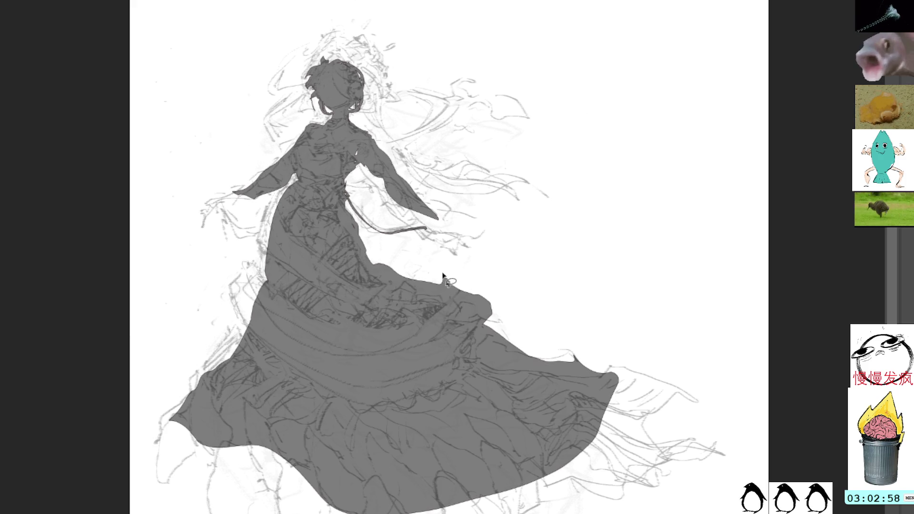
Step: Shade dark strokes down the figure's left waist and the dress's lower-left edge
{"action": "left_click_drag", "start_coordinate": [337, 261], "coordinate": [392, 300]}
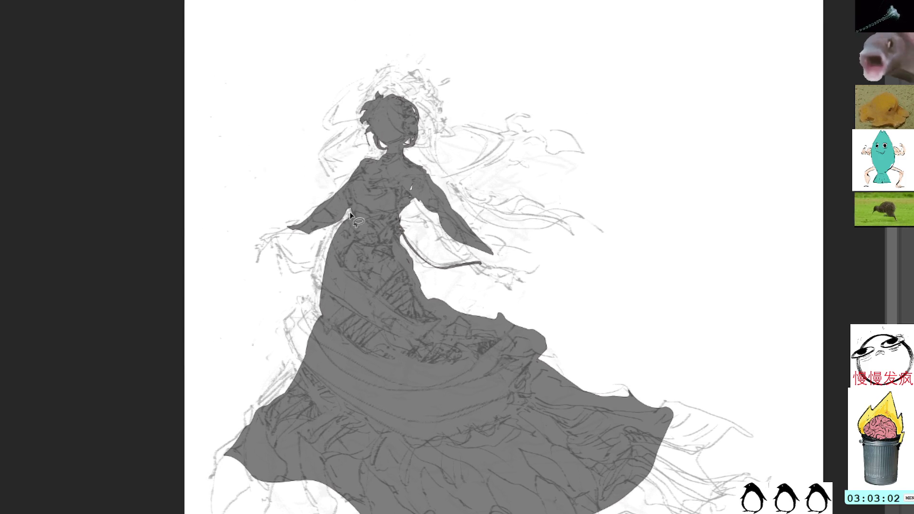
{"action": "left_click_drag", "start_coordinate": [351, 214], "coordinate": [319, 325]}
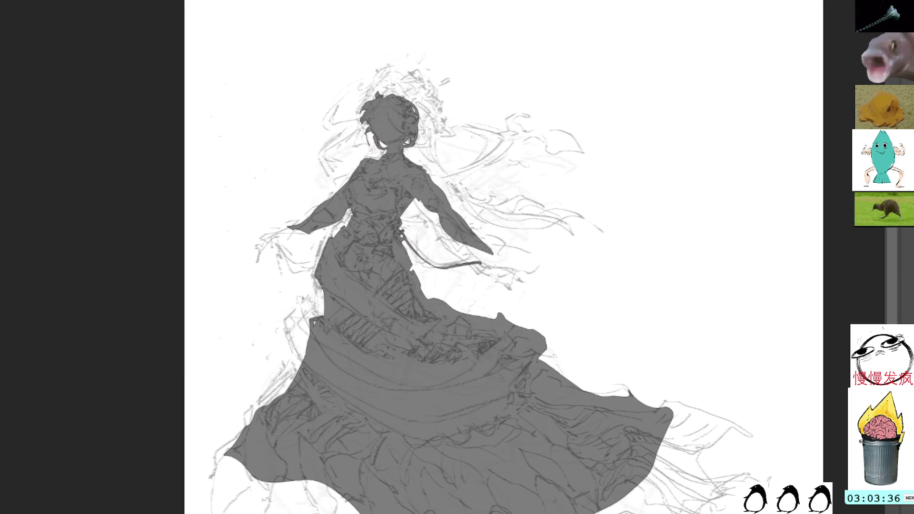
{"action": "mouse_move", "coordinate": [307, 333]}
{"action": "left_mouse_down"}
{"action": "mouse_move", "coordinate": [294, 367]}
{"action": "mouse_move", "coordinate": [292, 353]}
{"action": "mouse_move", "coordinate": [299, 365]}
{"action": "left_mouse_up"}
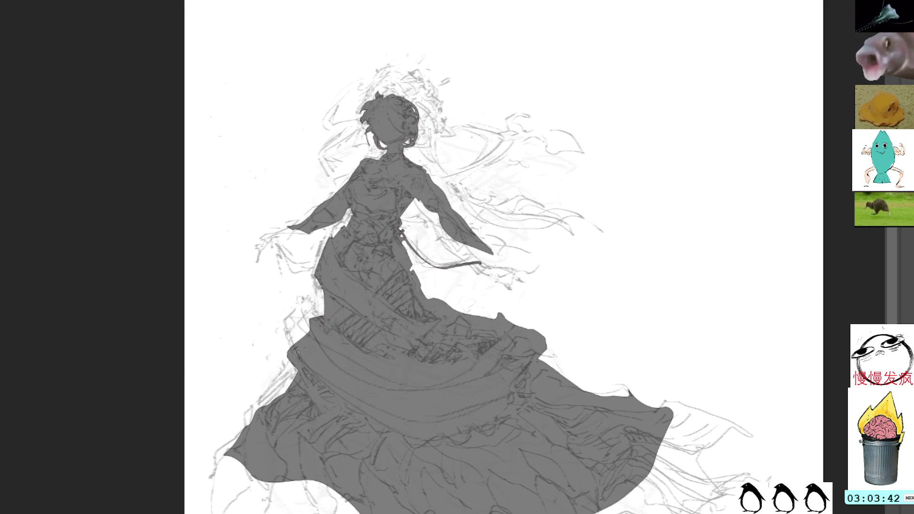
{"action": "mouse_move", "coordinate": [295, 369]}
{"action": "left_mouse_down"}
{"action": "mouse_move", "coordinate": [238, 431]}
{"action": "mouse_move", "coordinate": [247, 427]}
{"action": "left_mouse_up"}
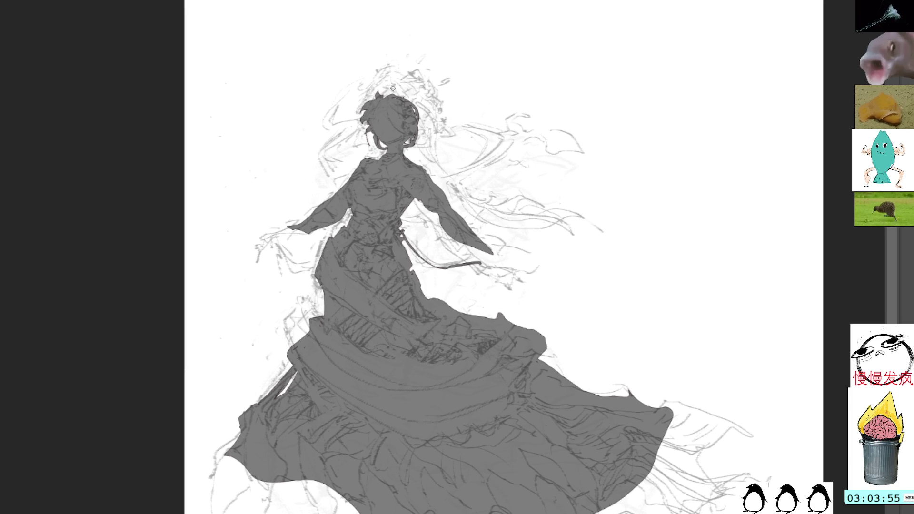
Step: Add small dark strokes forming a bun on top of the woman's hair
{"action": "mouse_move", "coordinate": [392, 88]}
{"action": "left_mouse_down"}
{"action": "mouse_move", "coordinate": [401, 99]}
{"action": "mouse_move", "coordinate": [382, 91]}
{"action": "left_mouse_up"}
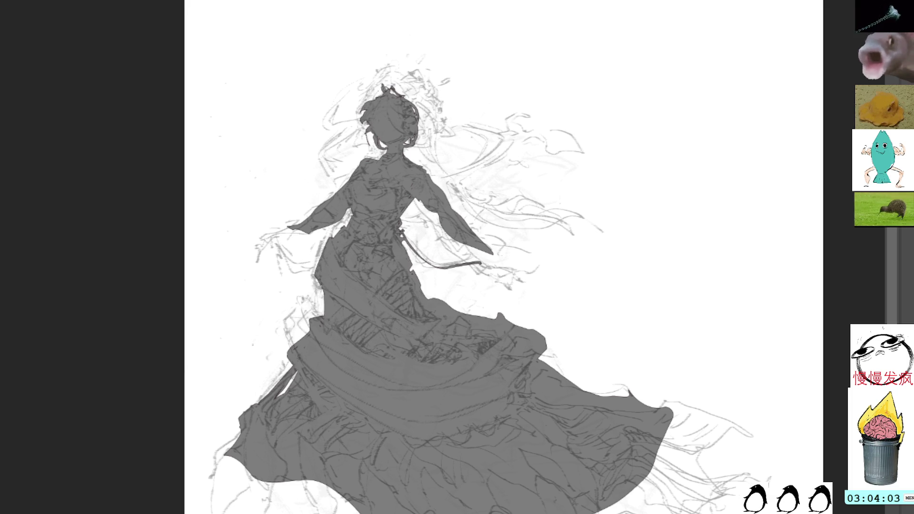
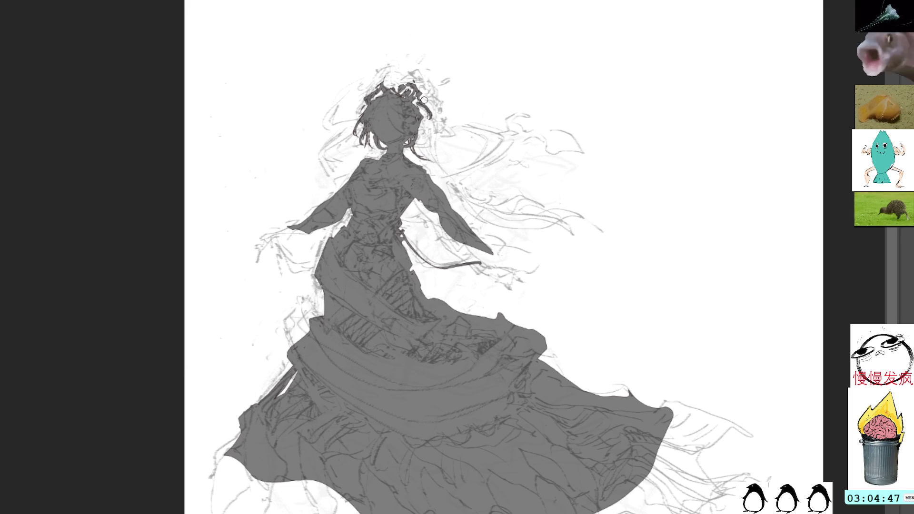
Step: Add curling, flowing hair strands beside and down the right of the figure's head
{"action": "mouse_move", "coordinate": [424, 98]}
{"action": "left_mouse_down"}
{"action": "mouse_move", "coordinate": [442, 113]}
{"action": "mouse_move", "coordinate": [427, 122]}
{"action": "mouse_move", "coordinate": [436, 128]}
{"action": "mouse_move", "coordinate": [446, 98]}
{"action": "mouse_move", "coordinate": [451, 110]}
{"action": "mouse_move", "coordinate": [428, 145]}
{"action": "left_mouse_up"}
{"action": "left_click_drag", "start_coordinate": [415, 127], "coordinate": [424, 163]}
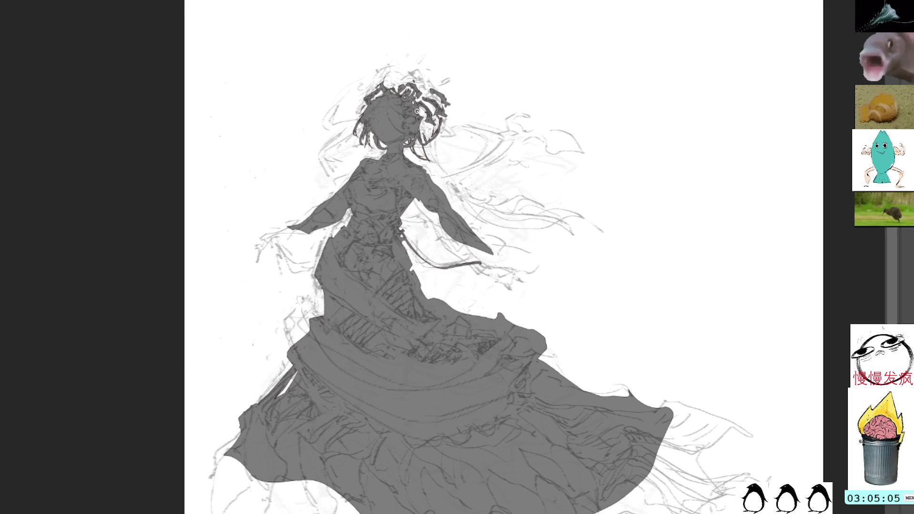
{"action": "mouse_move", "coordinate": [423, 140]}
{"action": "left_mouse_down"}
{"action": "mouse_move", "coordinate": [467, 192]}
{"action": "mouse_move", "coordinate": [449, 167]}
{"action": "mouse_move", "coordinate": [403, 158]}
{"action": "left_mouse_up"}
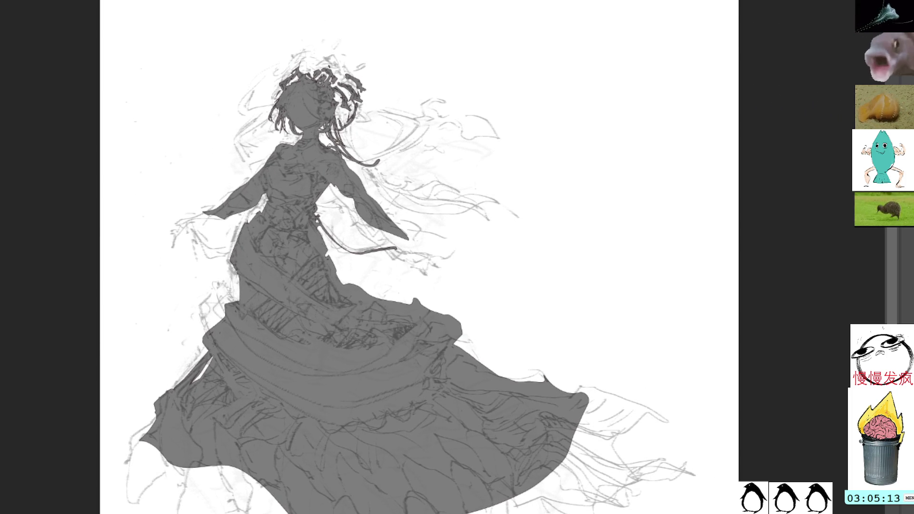
Step: Cut away a small part of the sleeve by erasing a lassoed region
{"action": "mouse_move", "coordinate": [343, 163]}
{"action": "left_mouse_down"}
{"action": "mouse_move", "coordinate": [378, 238]}
{"action": "mouse_move", "coordinate": [347, 166]}
{"action": "left_mouse_up"}
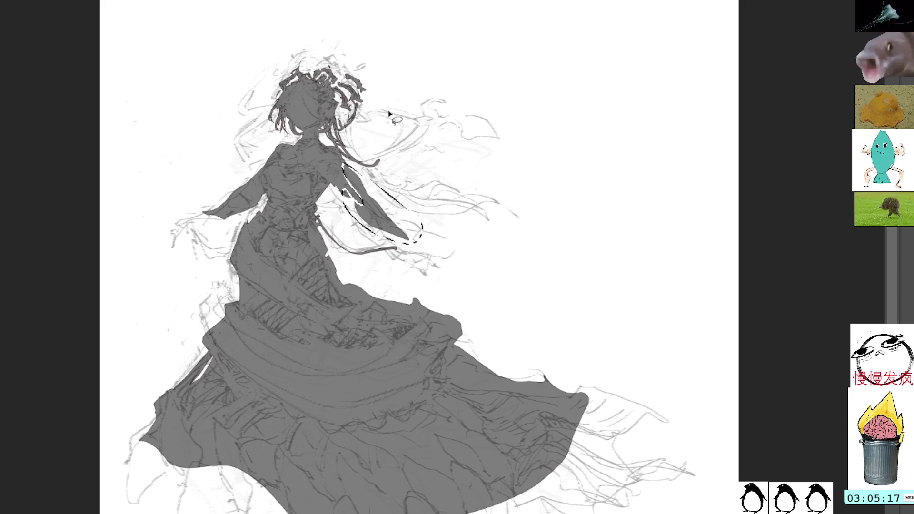
{"action": "key", "text": "Delete"}
{"action": "key", "text": "ctrl+d"}
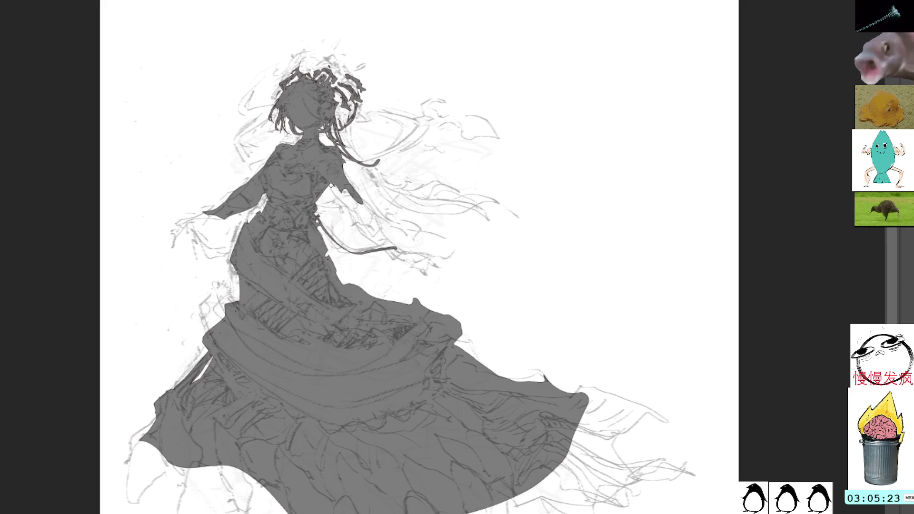
Step: Rework the waist with a thin dark line, discarding a white correction stroke first
{"action": "mouse_move", "coordinate": [323, 227]}
{"action": "left_mouse_down"}
{"action": "mouse_move", "coordinate": [339, 277]}
{"action": "mouse_move", "coordinate": [325, 246]}
{"action": "left_mouse_up"}
{"action": "key", "text": "ctrl+z"}
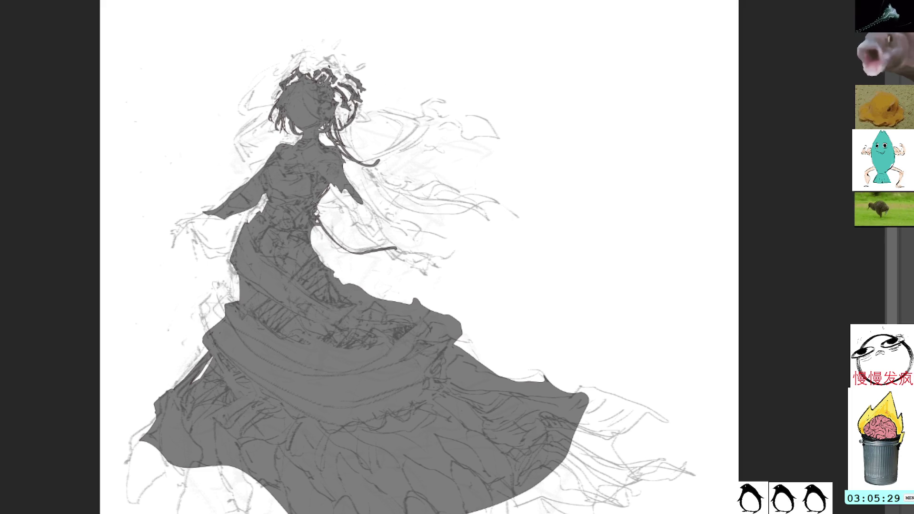
{"action": "left_click_drag", "start_coordinate": [314, 230], "coordinate": [326, 264]}
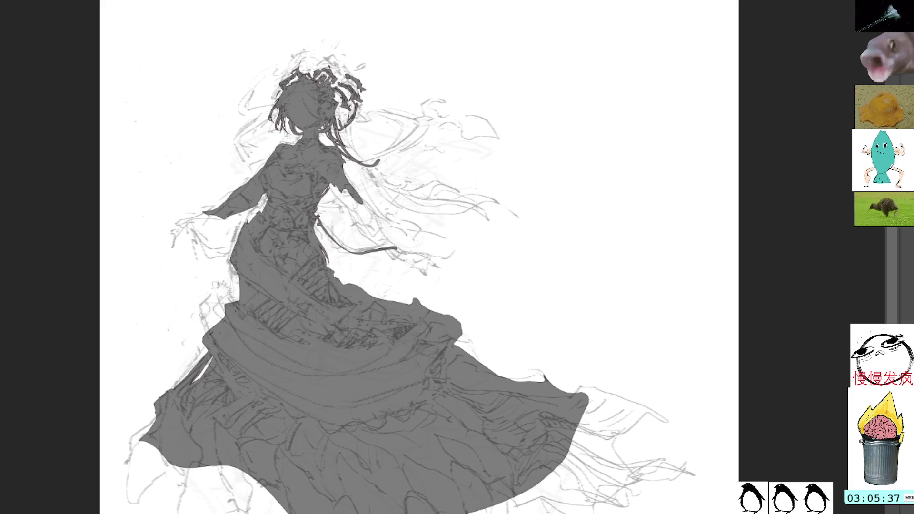
{"action": "mouse_move", "coordinate": [417, 322]}
{"action": "left_mouse_down"}
{"action": "mouse_move", "coordinate": [345, 251]}
{"action": "mouse_move", "coordinate": [404, 234]}
{"action": "mouse_move", "coordinate": [410, 268]}
{"action": "left_mouse_up"}
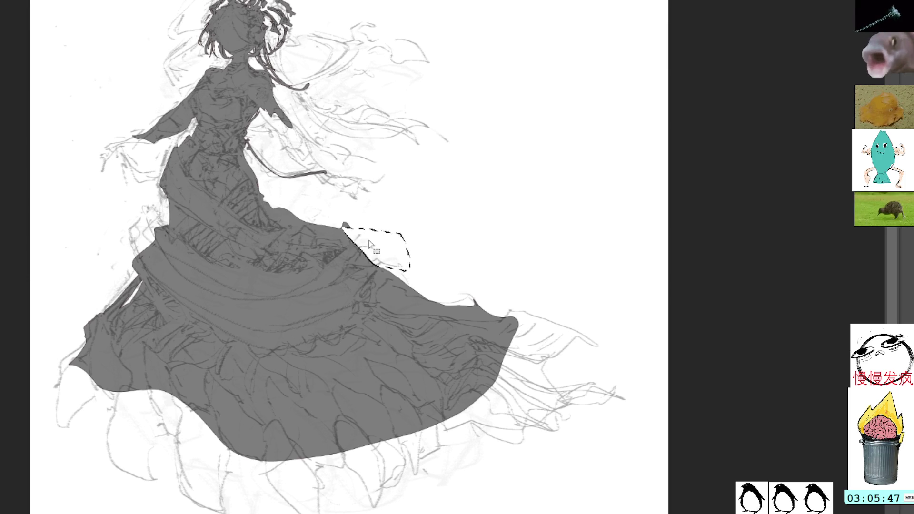
Step: Sketch new lines along the shoulder and down the arm of the grey dress figure
{"action": "key", "text": "ctrl+d"}
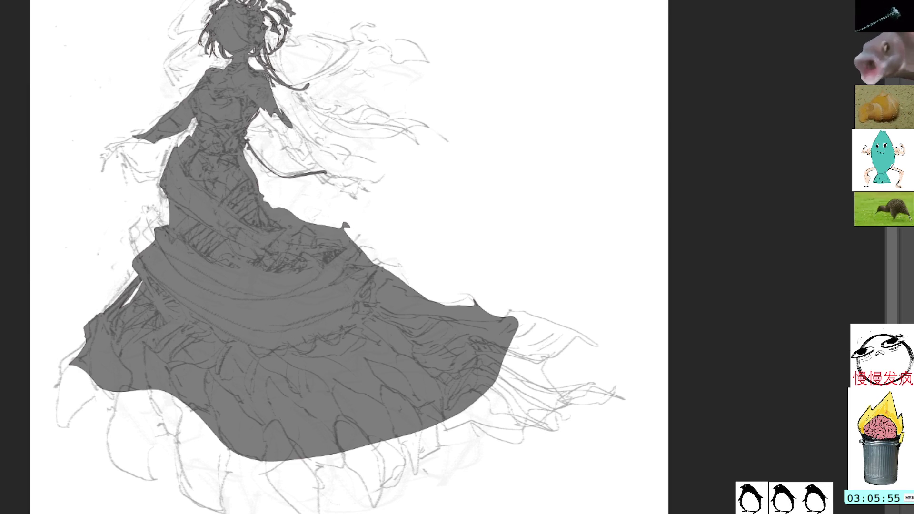
{"action": "left_click_drag", "start_coordinate": [270, 80], "coordinate": [299, 136]}
{"action": "key", "text": "ctrl+z"}
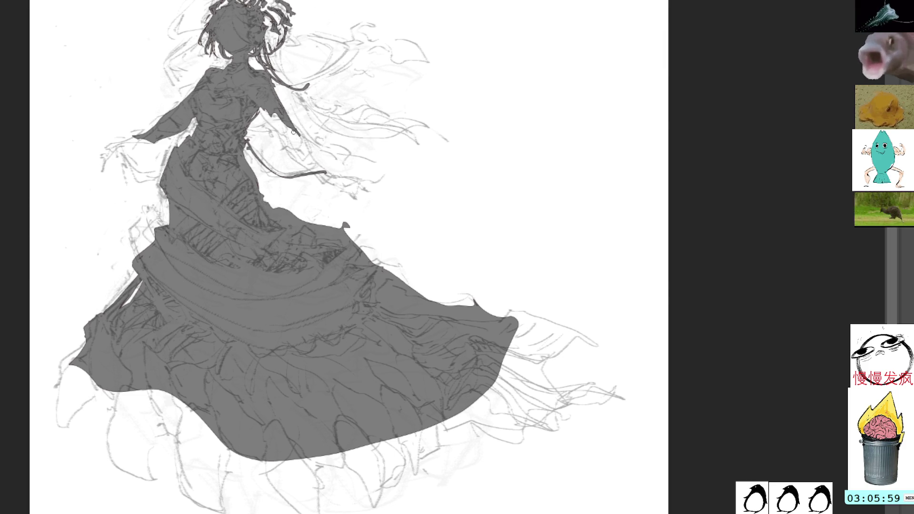
{"action": "mouse_move", "coordinate": [260, 106]}
{"action": "left_mouse_down"}
{"action": "mouse_move", "coordinate": [293, 132]}
{"action": "mouse_move", "coordinate": [288, 152]}
{"action": "mouse_move", "coordinate": [328, 173]}
{"action": "left_mouse_up"}
{"action": "left_click_drag", "start_coordinate": [283, 130], "coordinate": [327, 172]}
Step: Build up short strokes on the sleeve, shoulder and around the hand
{"action": "left_click_drag", "start_coordinate": [281, 127], "coordinate": [310, 157]}
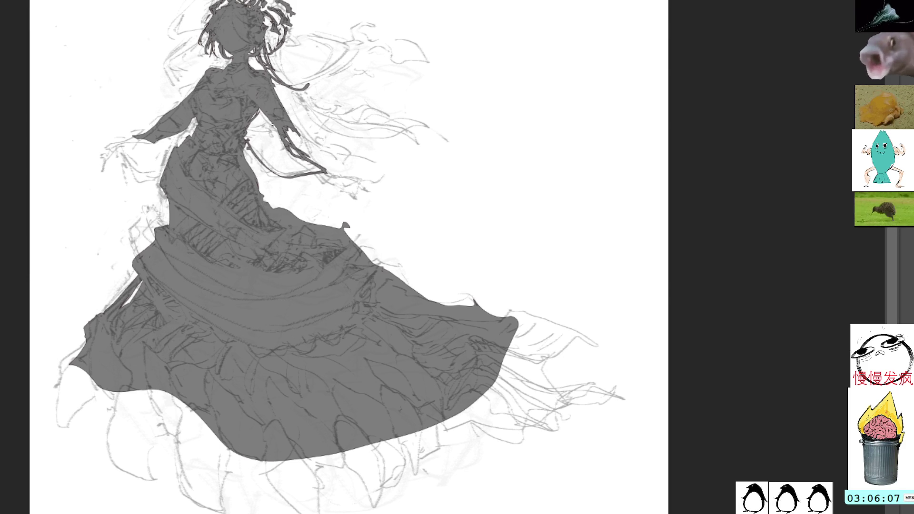
{"action": "left_click_drag", "start_coordinate": [274, 129], "coordinate": [296, 154]}
{"action": "left_click_drag", "start_coordinate": [284, 123], "coordinate": [309, 158]}
{"action": "mouse_move", "coordinate": [293, 130]}
{"action": "left_mouse_down"}
{"action": "mouse_move", "coordinate": [334, 183]}
{"action": "mouse_move", "coordinate": [344, 173]}
{"action": "mouse_move", "coordinate": [344, 183]}
{"action": "left_mouse_up"}
{"action": "left_click_drag", "start_coordinate": [312, 153], "coordinate": [330, 173]}
{"action": "left_click_drag", "start_coordinate": [326, 164], "coordinate": [340, 183]}
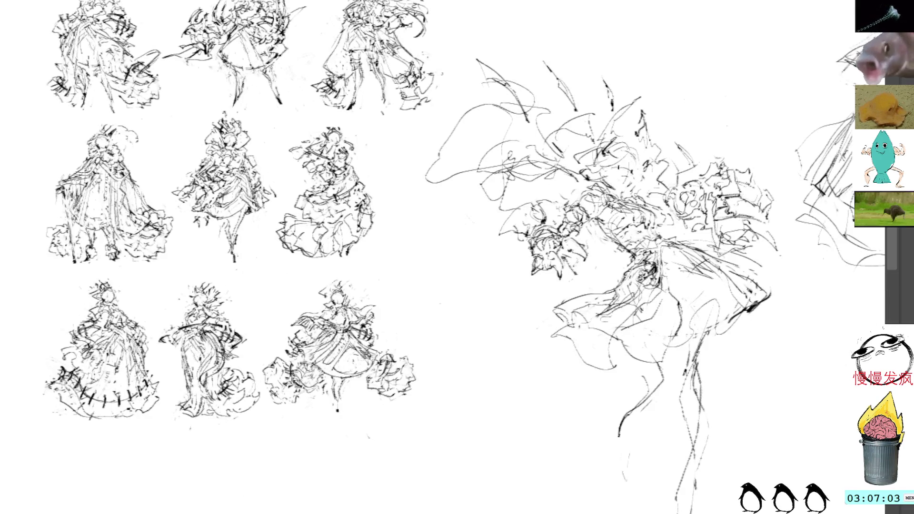
{"action": "left_click_drag", "start_coordinate": [590, 3], "coordinate": [596, 23]}
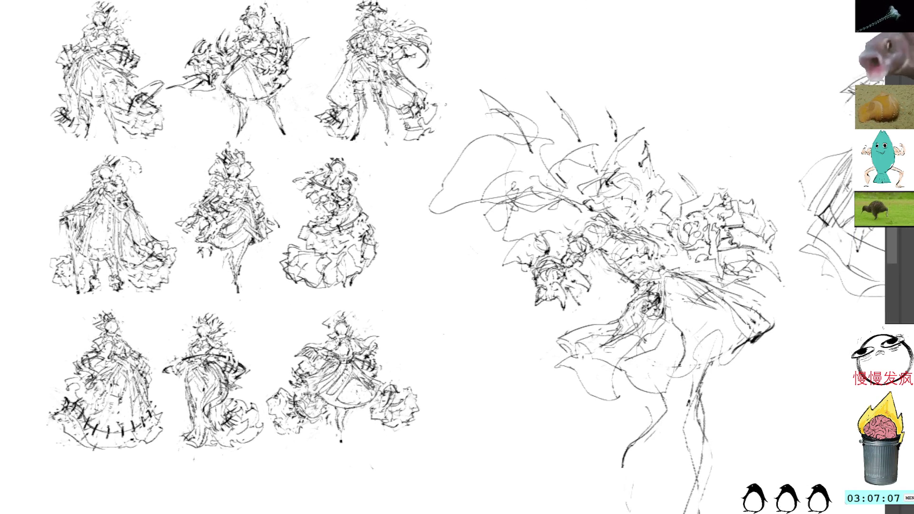
{"action": "key", "text": "ctrl+Tab"}
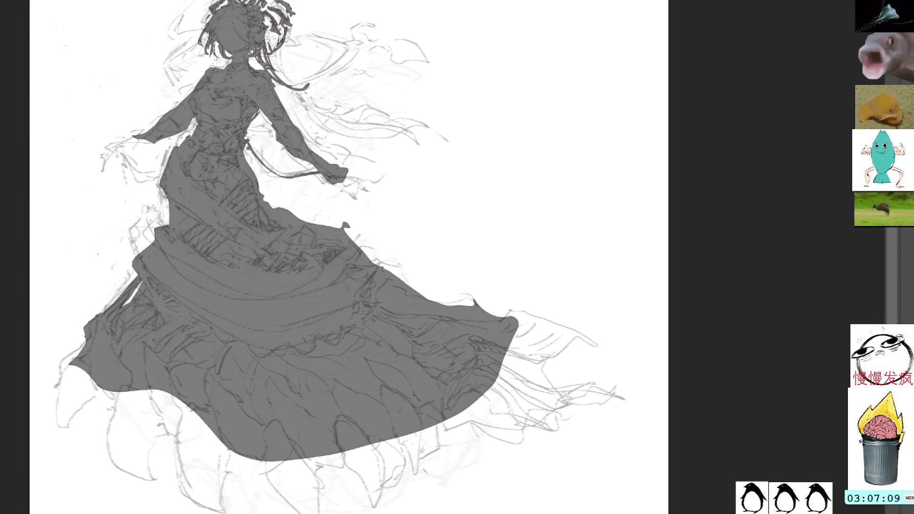
{"action": "key", "text": "ctrl+Tab"}
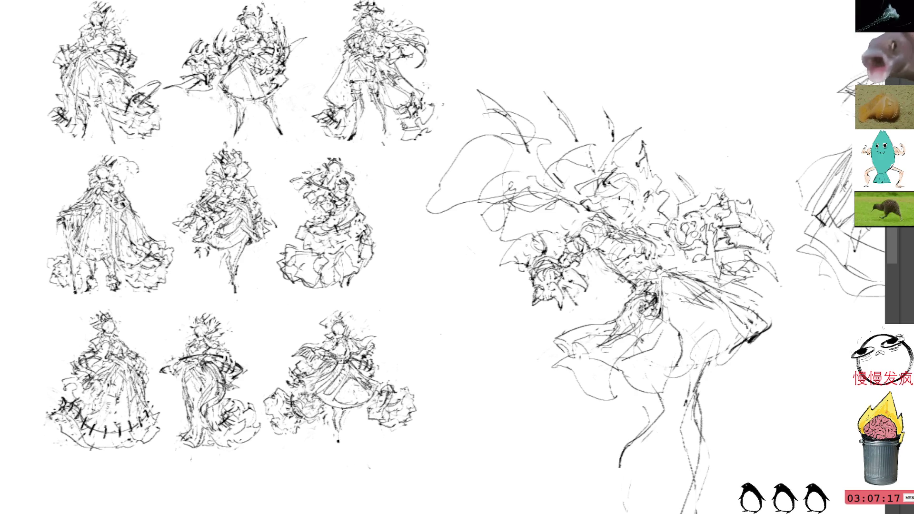
{"action": "left_click_drag", "start_coordinate": [730, 98], "coordinate": [696, 76]}
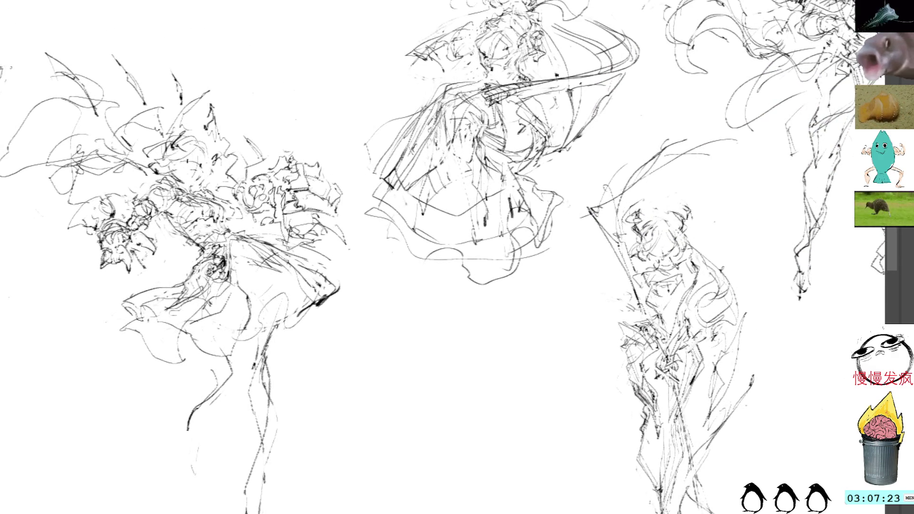
Step: Add faint pencil lines along the large figure's leg and outline its hip area
{"action": "left_click_drag", "start_coordinate": [285, 286], "coordinate": [585, 211]}
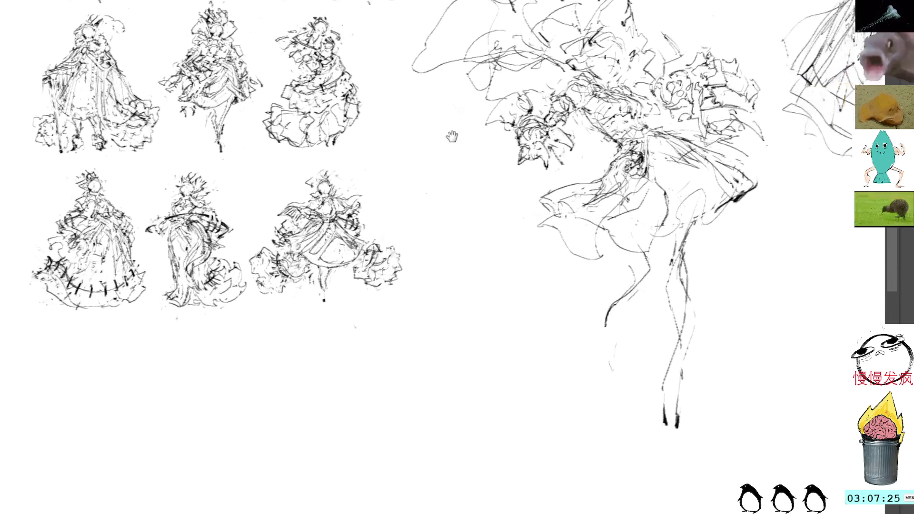
{"action": "left_click_drag", "start_coordinate": [457, 215], "coordinate": [414, 214]}
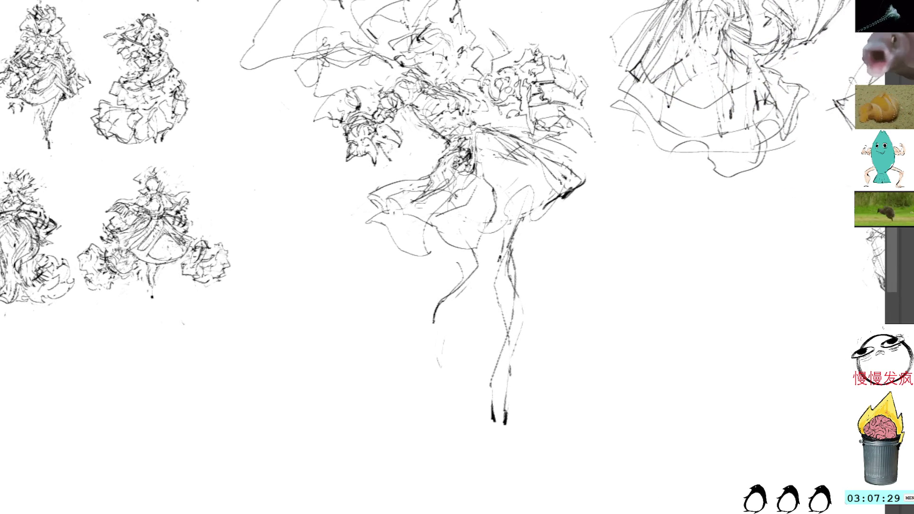
{"action": "left_click_drag", "start_coordinate": [527, 216], "coordinate": [504, 370]}
{"action": "left_click_drag", "start_coordinate": [474, 247], "coordinate": [481, 268]}
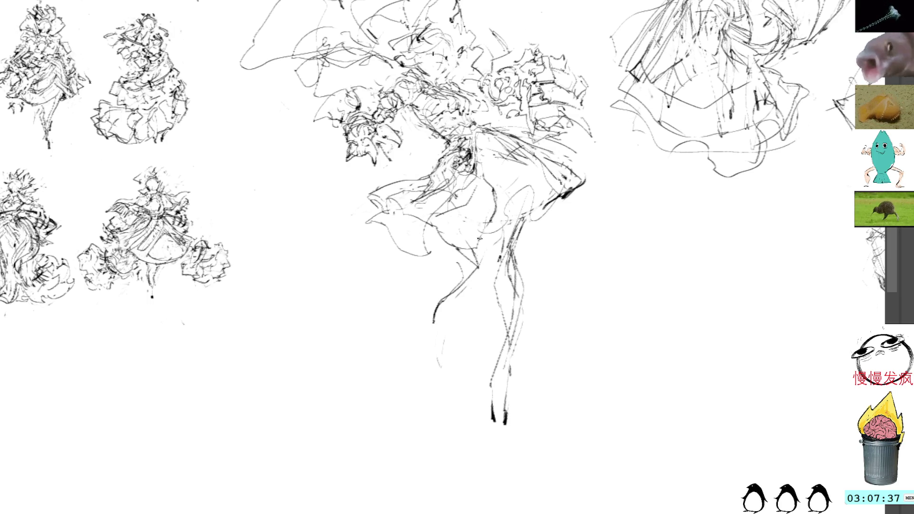
{"action": "left_click_drag", "start_coordinate": [490, 259], "coordinate": [473, 261]}
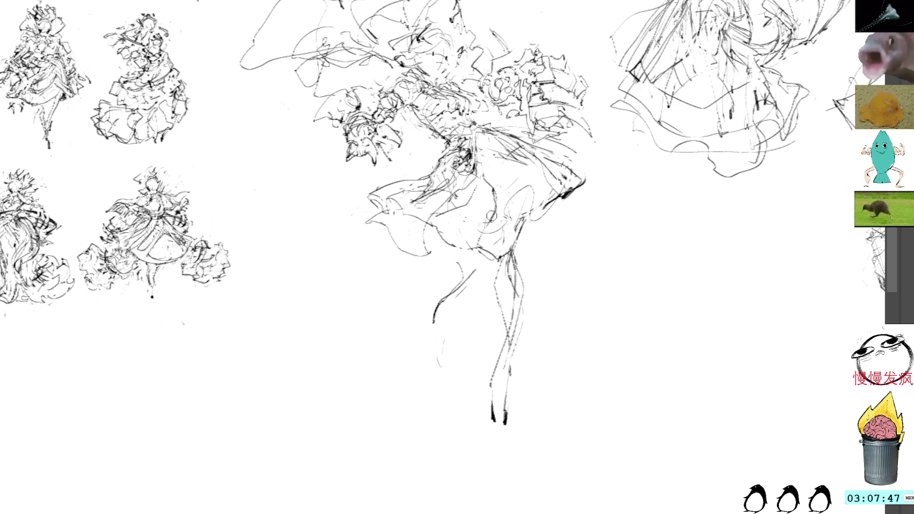
Step: Add short strokes in the skirt near the hip and mark the hip line darker
{"action": "mouse_move", "coordinate": [470, 212]}
{"action": "left_mouse_down"}
{"action": "mouse_move", "coordinate": [506, 205]}
{"action": "mouse_move", "coordinate": [461, 238]}
{"action": "left_mouse_up"}
{"action": "left_click_drag", "start_coordinate": [489, 163], "coordinate": [451, 242]}
{"action": "mouse_move", "coordinate": [492, 182]}
{"action": "left_mouse_down"}
{"action": "mouse_move", "coordinate": [475, 218]}
{"action": "mouse_move", "coordinate": [518, 211]}
{"action": "mouse_move", "coordinate": [486, 212]}
{"action": "mouse_move", "coordinate": [504, 233]}
{"action": "left_mouse_up"}
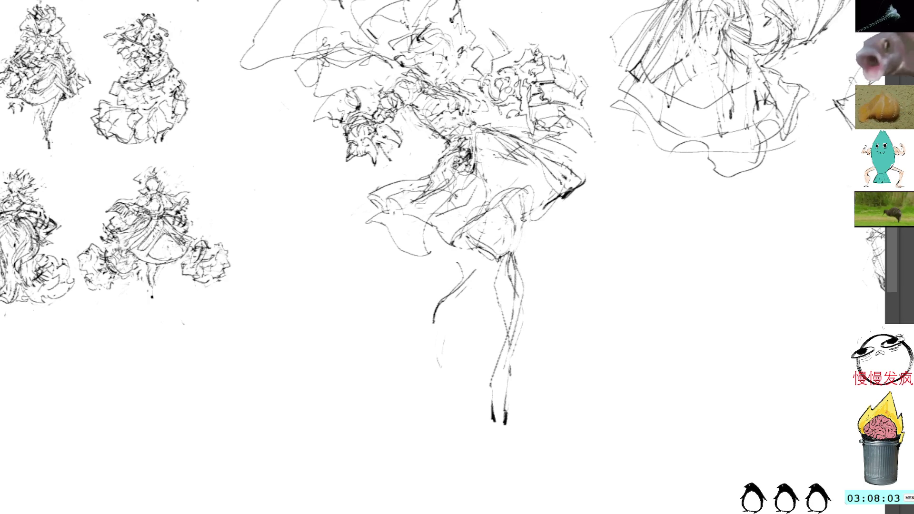
{"action": "left_click_drag", "start_coordinate": [517, 249], "coordinate": [520, 268]}
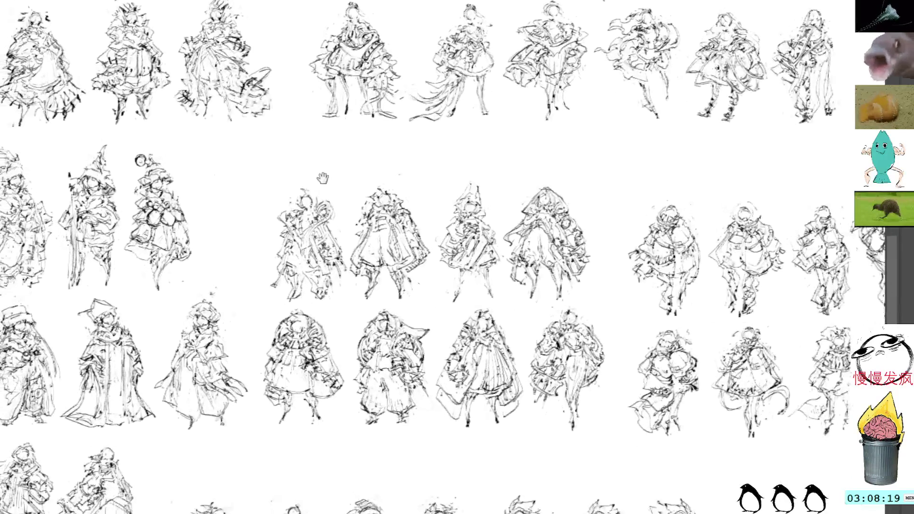
{"action": "scroll", "coordinate": [409, 178], "scroll_direction": "up", "scroll_amount": 3}
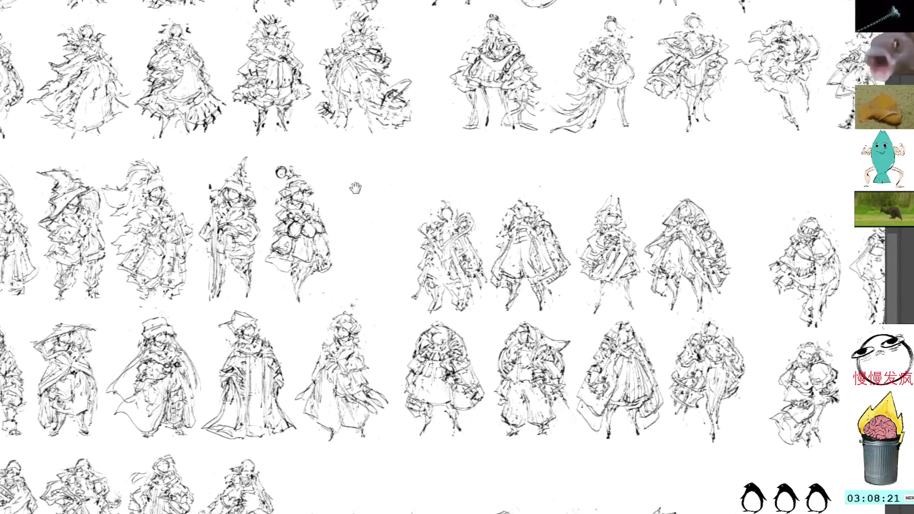
{"action": "scroll", "coordinate": [409, 178], "scroll_direction": "left", "scroll_amount": 3}
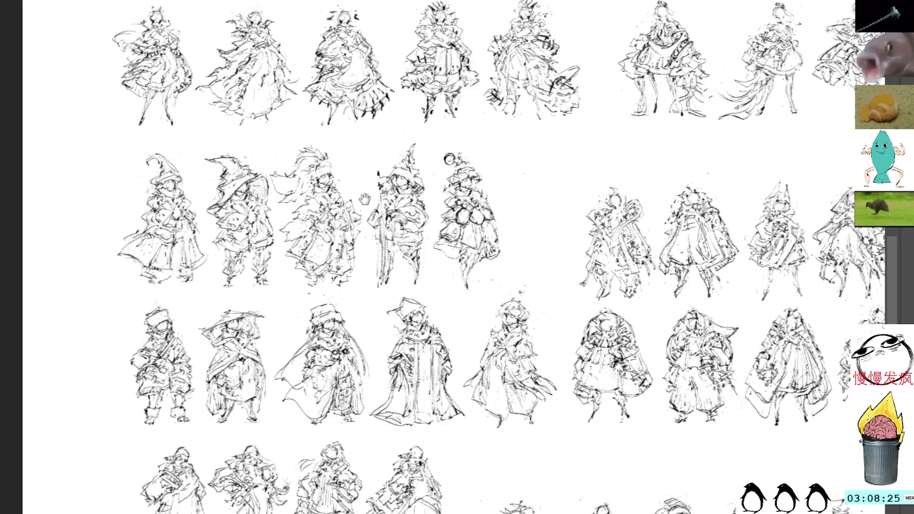
{"action": "scroll", "coordinate": [382, 226], "scroll_direction": "down", "scroll_amount": 1}
{"action": "scroll", "coordinate": [343, 157], "scroll_direction": "down", "scroll_amount": 3}
{"action": "scroll", "coordinate": [328, 124], "scroll_direction": "right", "scroll_amount": 2}
{"action": "scroll", "coordinate": [328, 124], "scroll_direction": "left", "scroll_amount": 2}
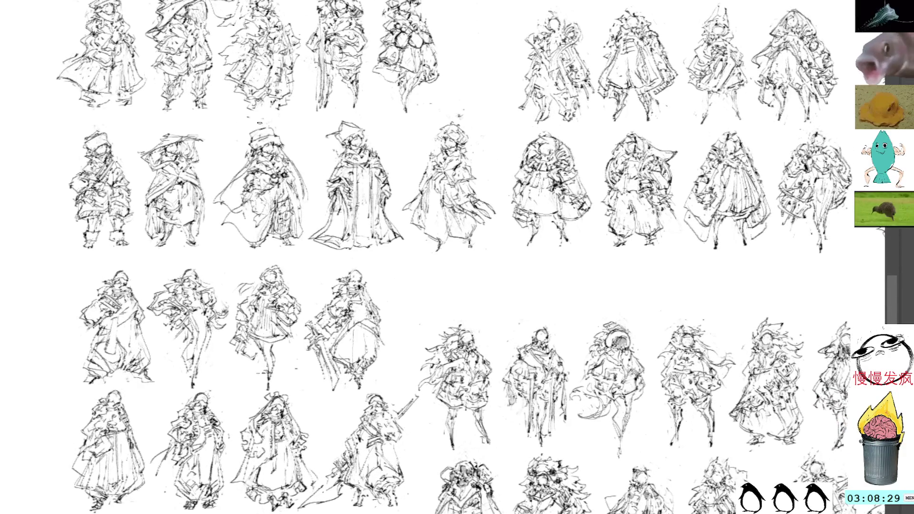
Step: Outline the cloaked figure sketch, drop the selection, and switch to the blank canvas document
{"action": "left_click_drag", "start_coordinate": [254, 125], "coordinate": [317, 229]}
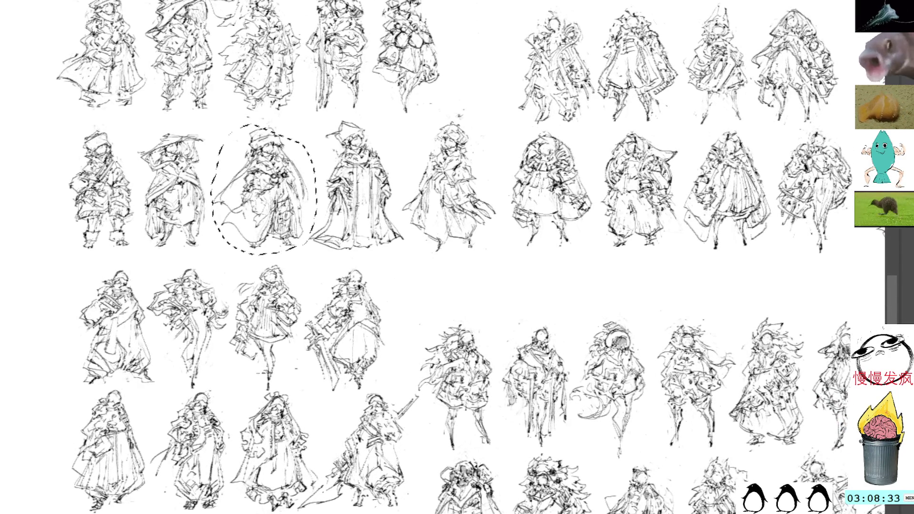
{"action": "key", "text": "ctrl+d"}
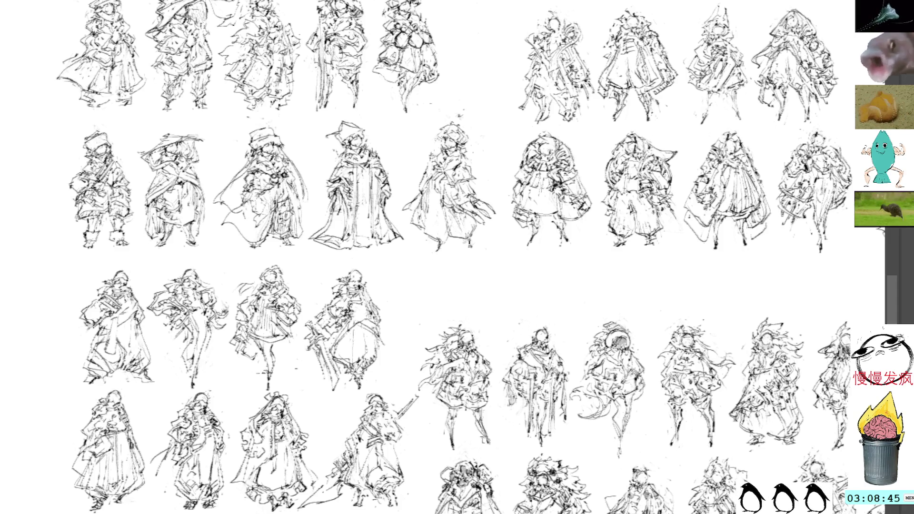
{"action": "key", "text": "ctrl+Tab"}
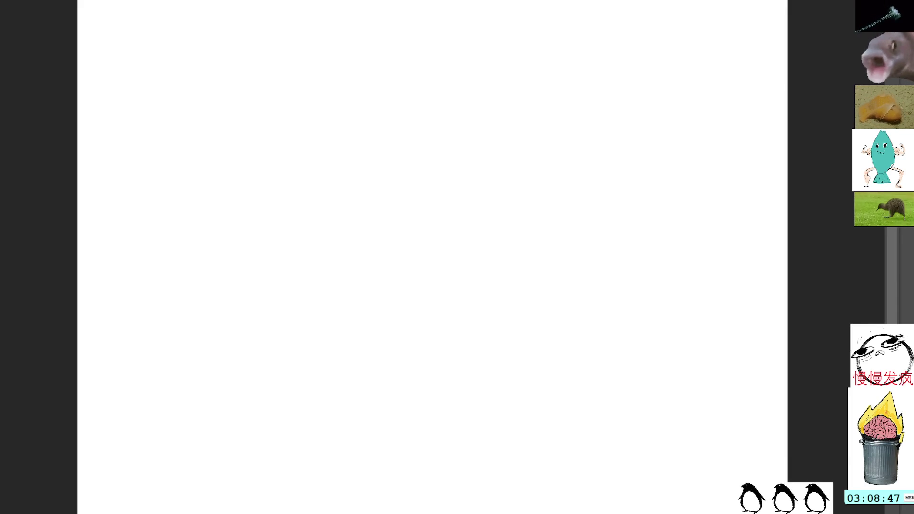
{"action": "key", "text": "z"}
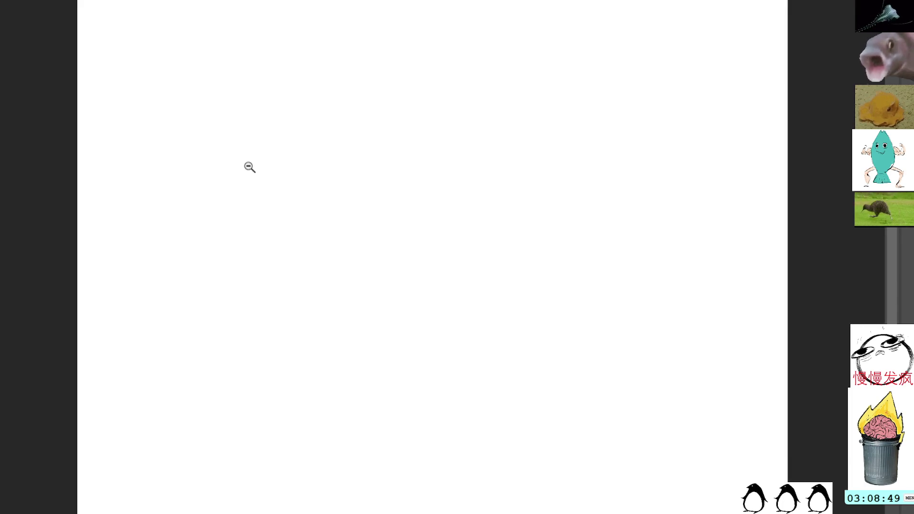
{"action": "left_click", "coordinate": [179, 86]}
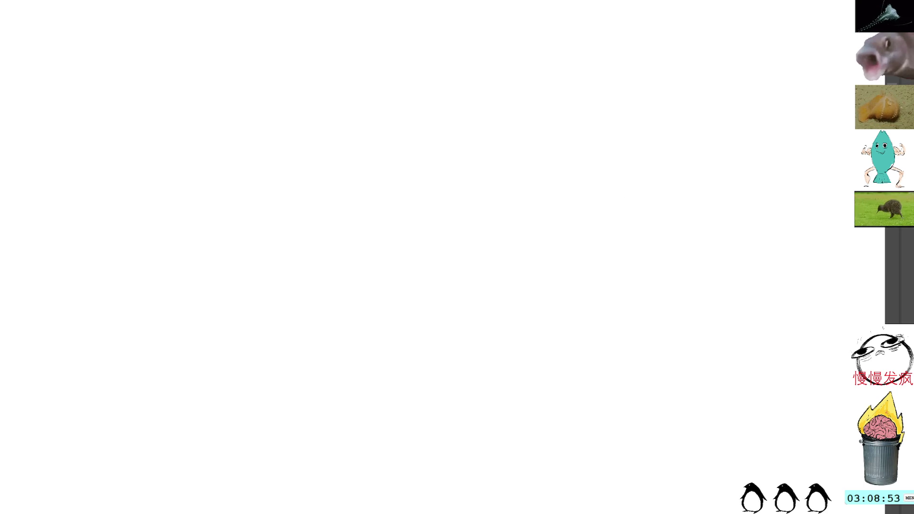
{"action": "left_click_drag", "start_coordinate": [347, 183], "coordinate": [375, 198]}
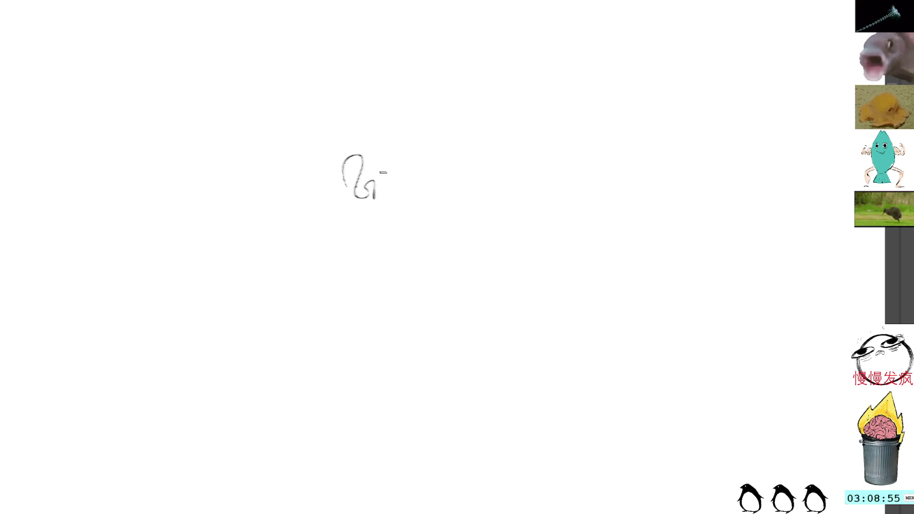
{"action": "key", "text": "ctrl+z"}
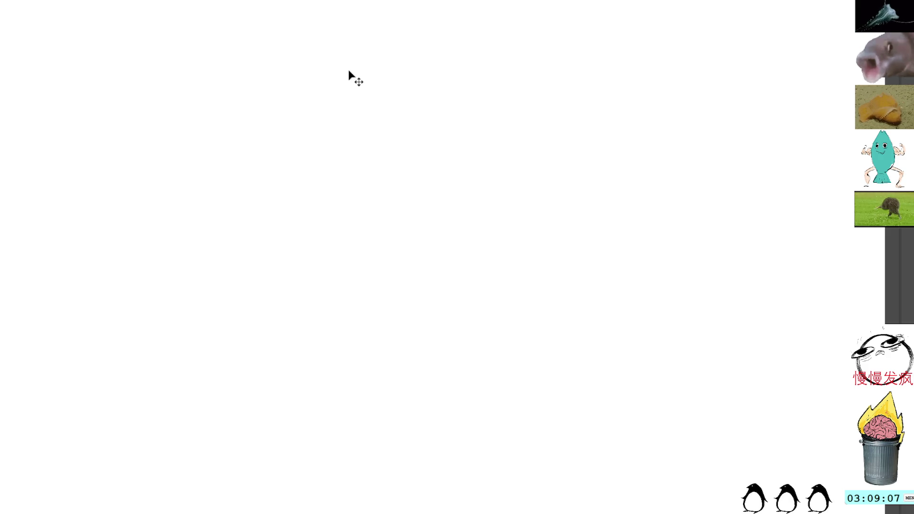
{"action": "key", "text": "ctrl+v"}
Step: Move the pasted sketch to the upper left, commit it, and paste a second copy
{"action": "left_click_drag", "start_coordinate": [433, 233], "coordinate": [241, 160]}
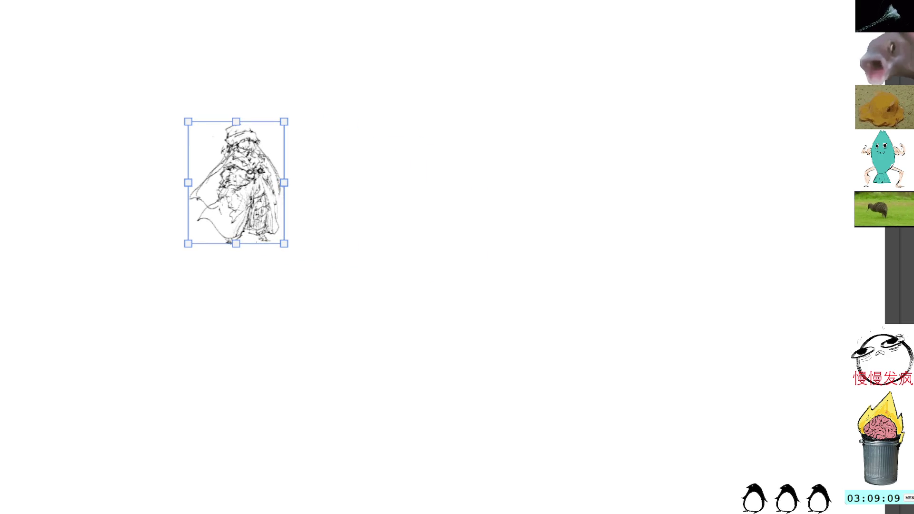
{"action": "key", "text": "Escape"}
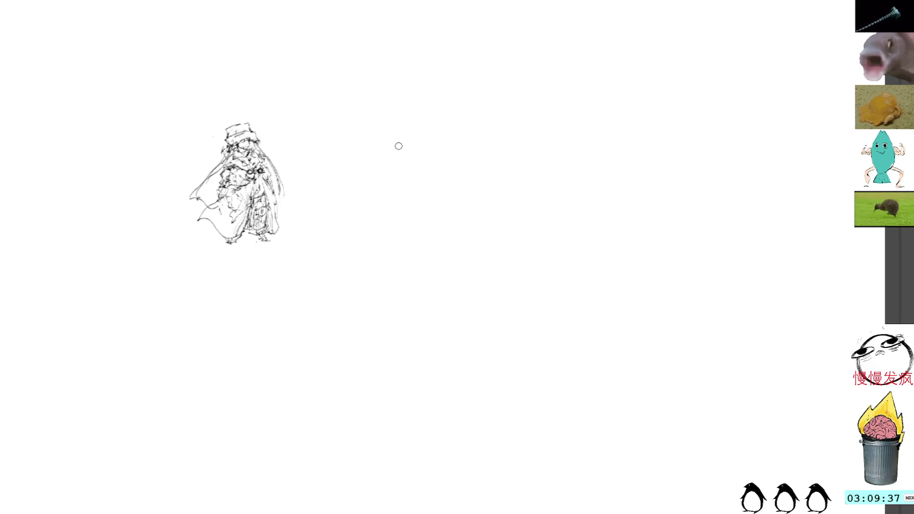
{"action": "key", "text": "ctrl+v"}
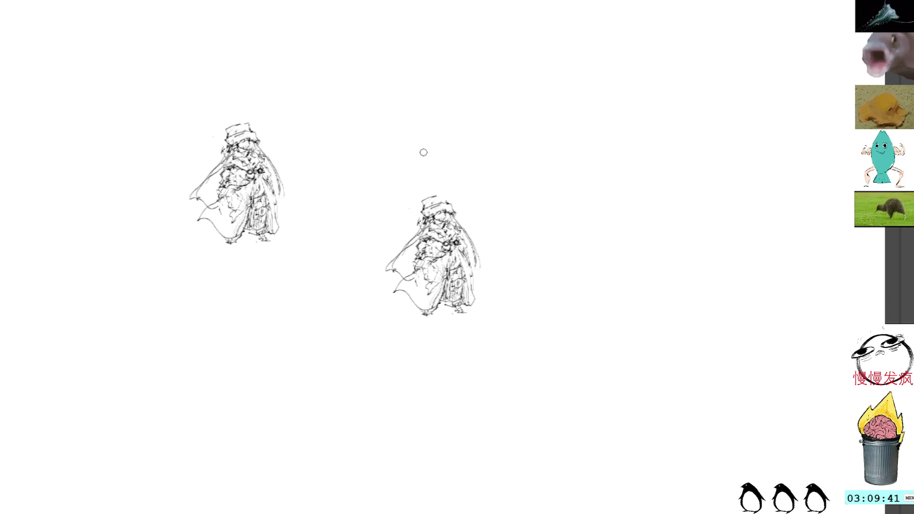
Step: Re-paste the sketch copy cleanly after cancelling a stray transform
{"action": "left_click", "coordinate": [442, 216]}
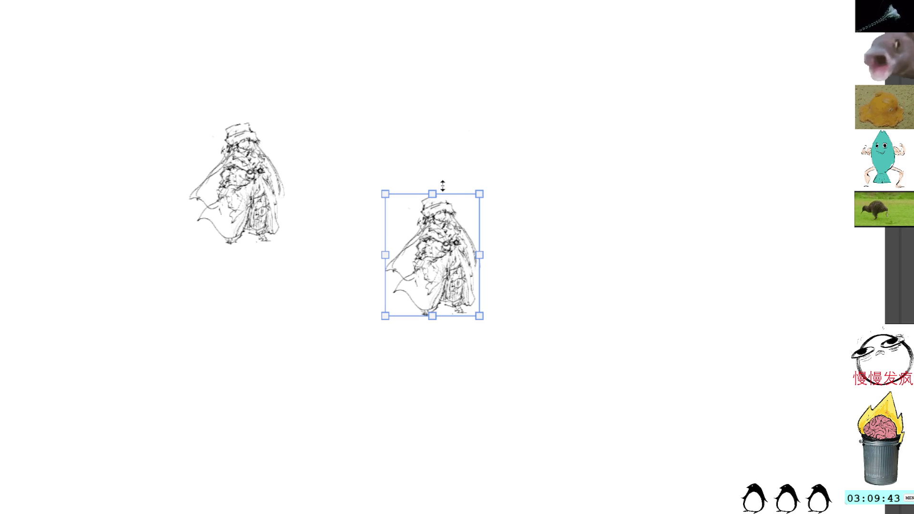
{"action": "key", "text": "Escape"}
{"action": "key", "text": "ctrl+z"}
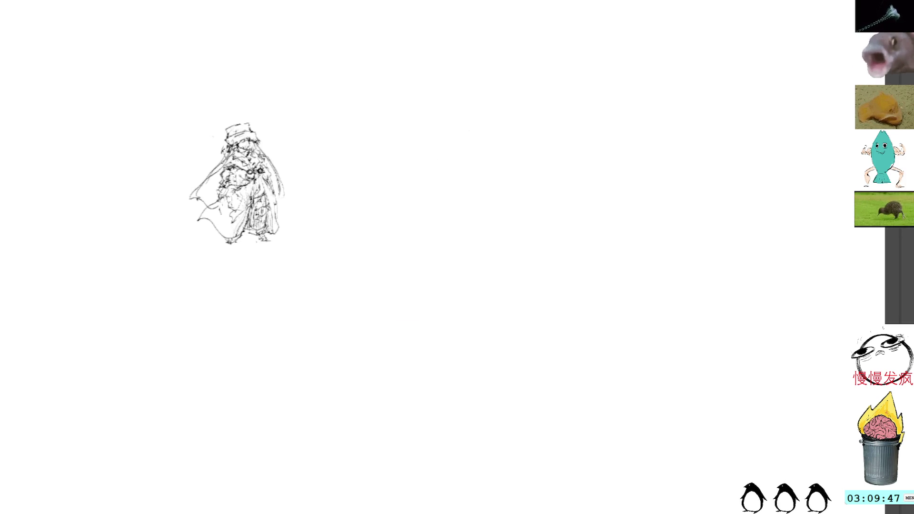
{"action": "key", "text": "ctrl+v"}
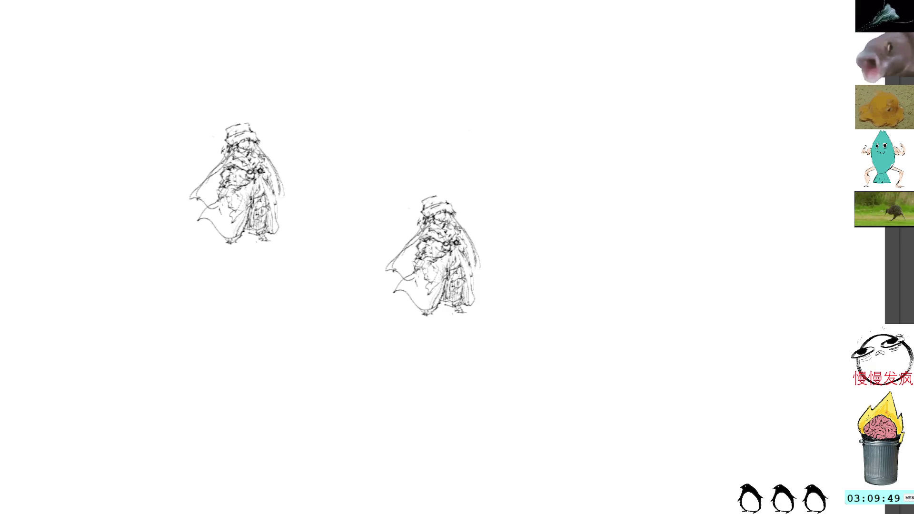
{"action": "key", "text": "ctrl+z"}
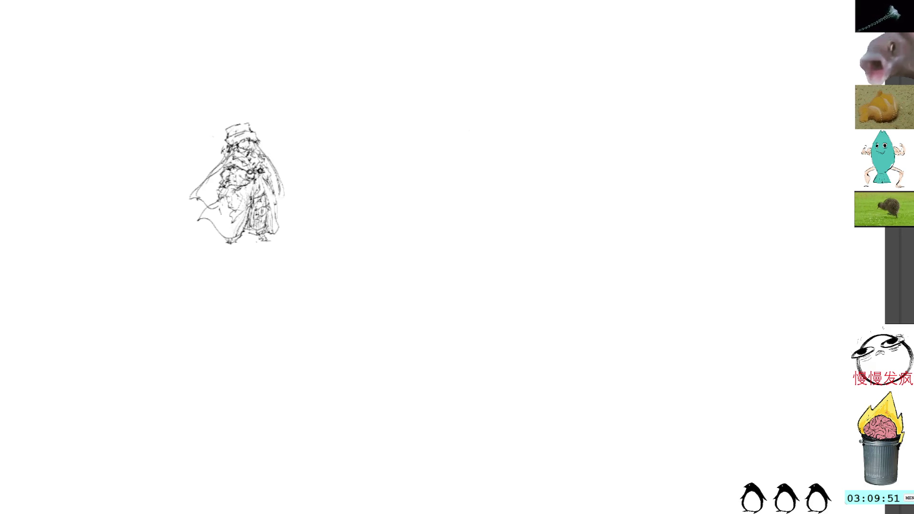
{"action": "key", "text": "ctrl+v"}
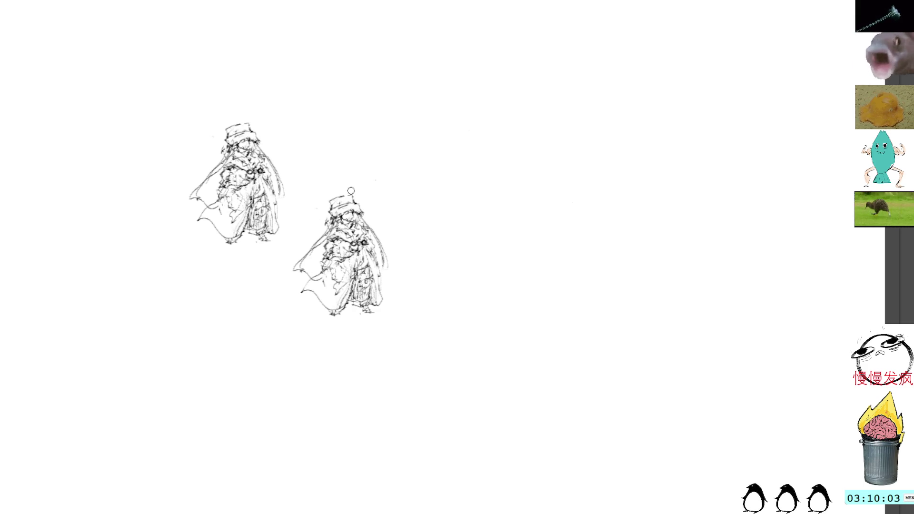
Step: Reposition the second sketch level beside the original and clear the selection
{"action": "mouse_move", "coordinate": [343, 180]}
{"action": "left_mouse_down"}
{"action": "mouse_move", "coordinate": [394, 196]}
{"action": "mouse_move", "coordinate": [415, 166]}
{"action": "left_mouse_up"}
{"action": "key", "text": "ctrl+t"}
{"action": "key", "text": "Return"}
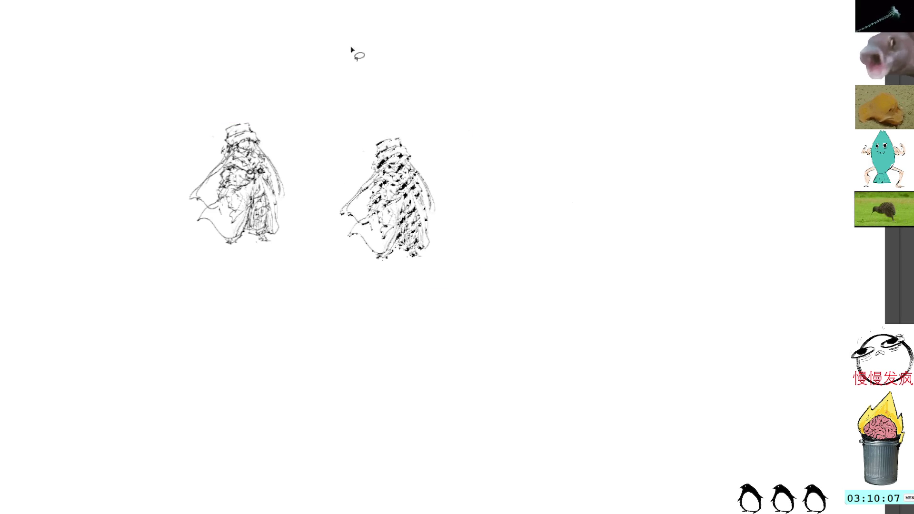
{"action": "key", "text": "ctrl+shift+a"}
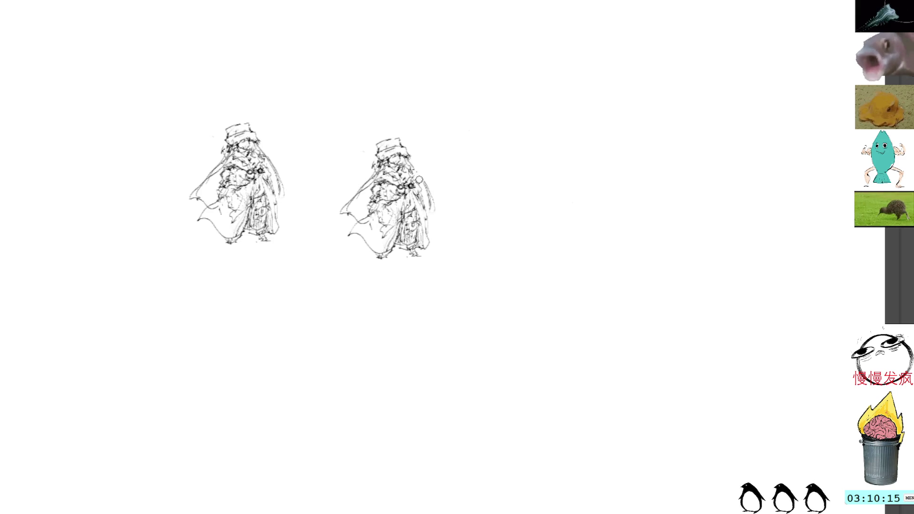
Step: Delete the second sketch's flowing left cloak, discarding a first redraw attempt
{"action": "left_click_drag", "start_coordinate": [364, 177], "coordinate": [366, 200]}
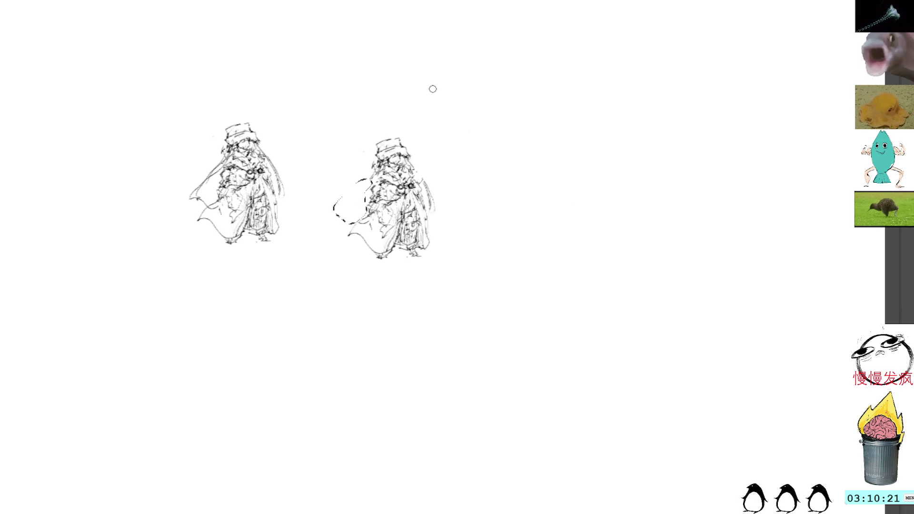
{"action": "key", "text": "Delete"}
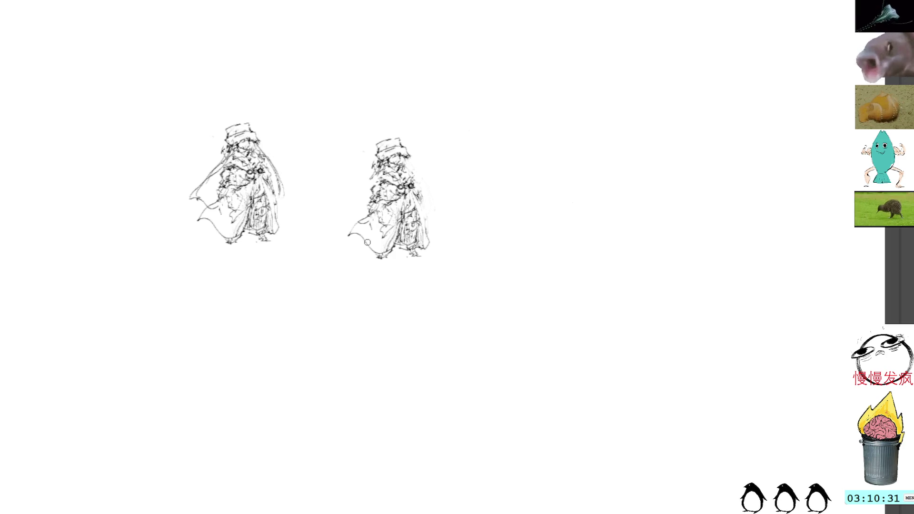
{"action": "left_click_drag", "start_coordinate": [369, 218], "coordinate": [341, 242]}
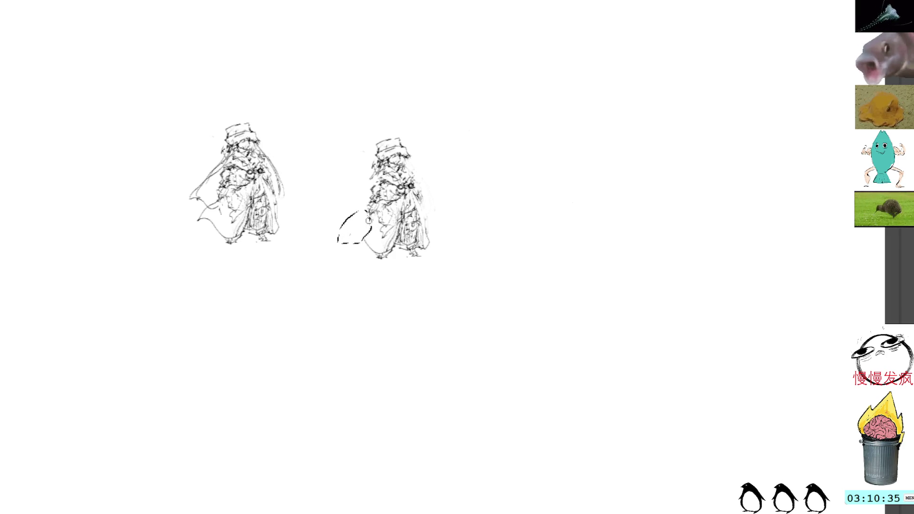
{"action": "key", "text": "ctrl+z"}
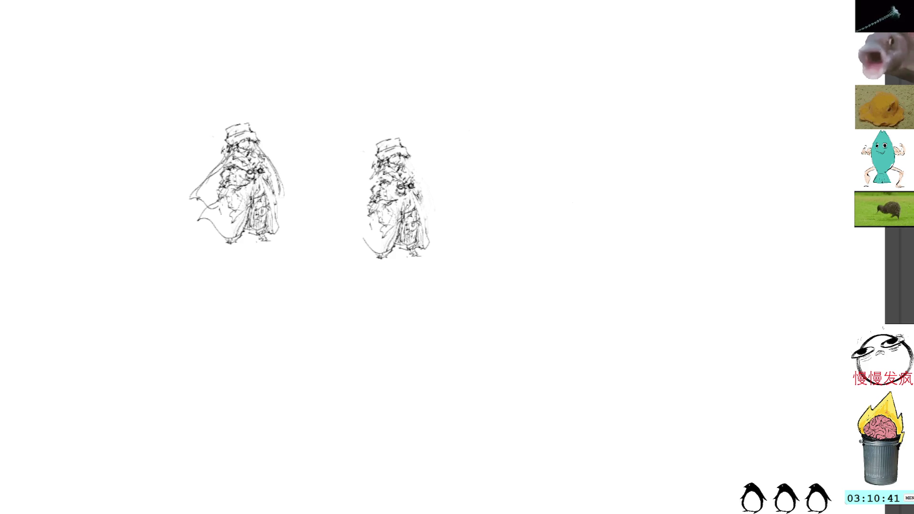
Step: Darken the second sketch's chest and add a small curl on its left side
{"action": "mouse_move", "coordinate": [389, 187]}
{"action": "left_mouse_down"}
{"action": "mouse_move", "coordinate": [407, 199]}
{"action": "mouse_move", "coordinate": [391, 194]}
{"action": "mouse_move", "coordinate": [403, 180]}
{"action": "mouse_move", "coordinate": [393, 193]}
{"action": "mouse_move", "coordinate": [417, 197]}
{"action": "left_mouse_up"}
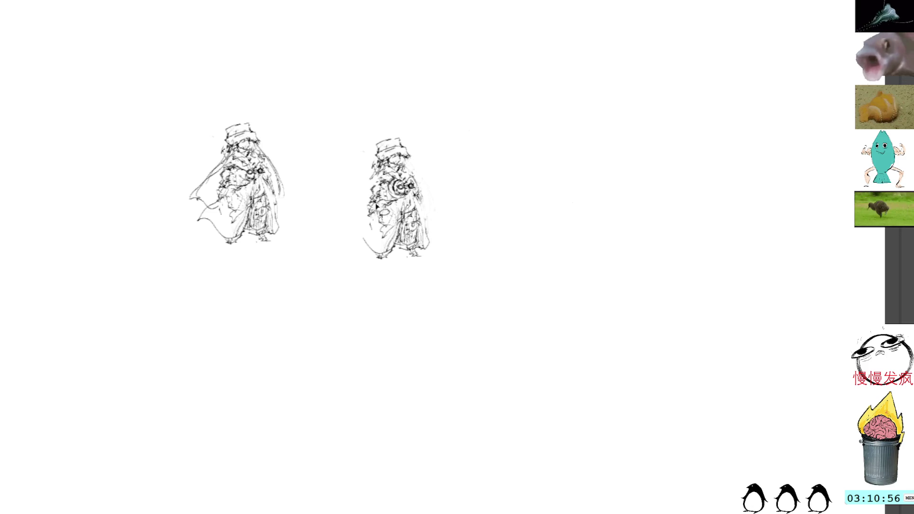
{"action": "left_click_drag", "start_coordinate": [370, 207], "coordinate": [364, 218]}
Step: Redraw the second sketch's lower-left skirt edge so a bag shape sits at the hem
{"action": "key", "text": "ctrl+z"}
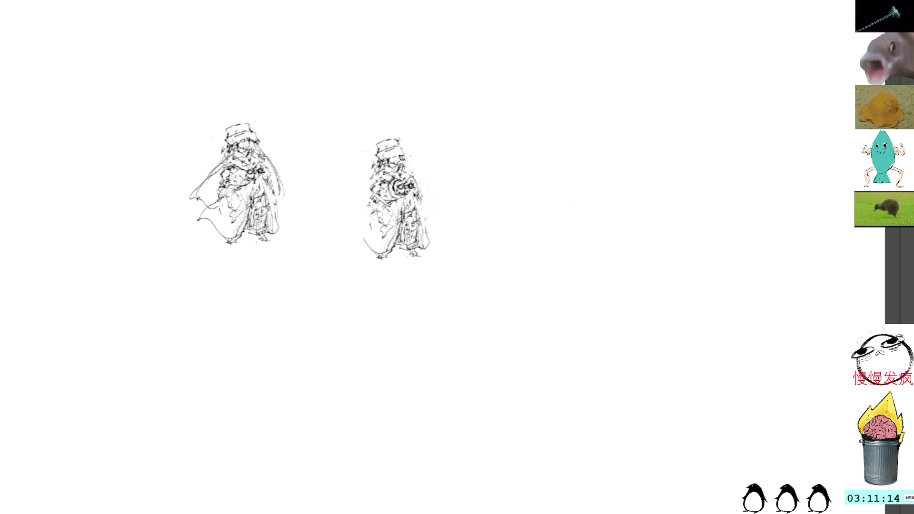
{"action": "mouse_move", "coordinate": [371, 204]}
{"action": "left_mouse_down"}
{"action": "mouse_move", "coordinate": [365, 237]}
{"action": "mouse_move", "coordinate": [391, 249]}
{"action": "left_mouse_up"}
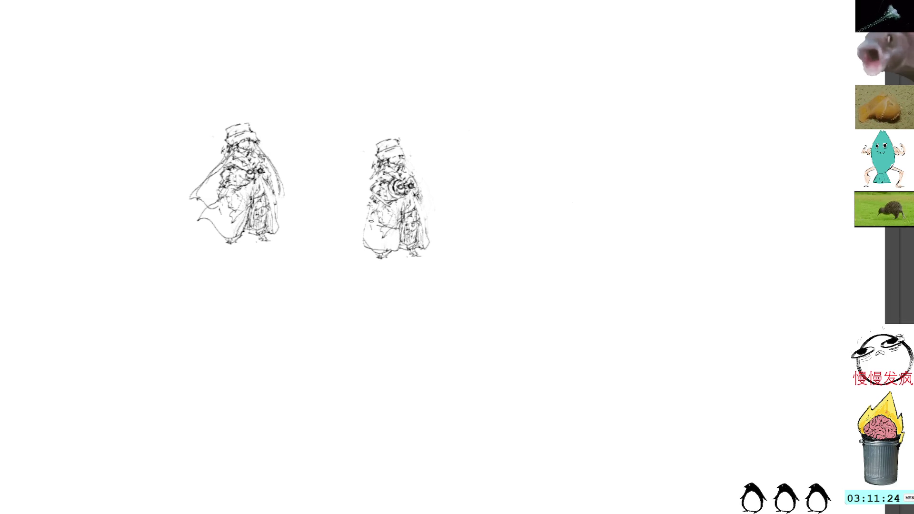
{"action": "mouse_move", "coordinate": [363, 224]}
{"action": "left_mouse_down"}
{"action": "mouse_move", "coordinate": [367, 250]}
{"action": "mouse_move", "coordinate": [385, 251]}
{"action": "left_mouse_up"}
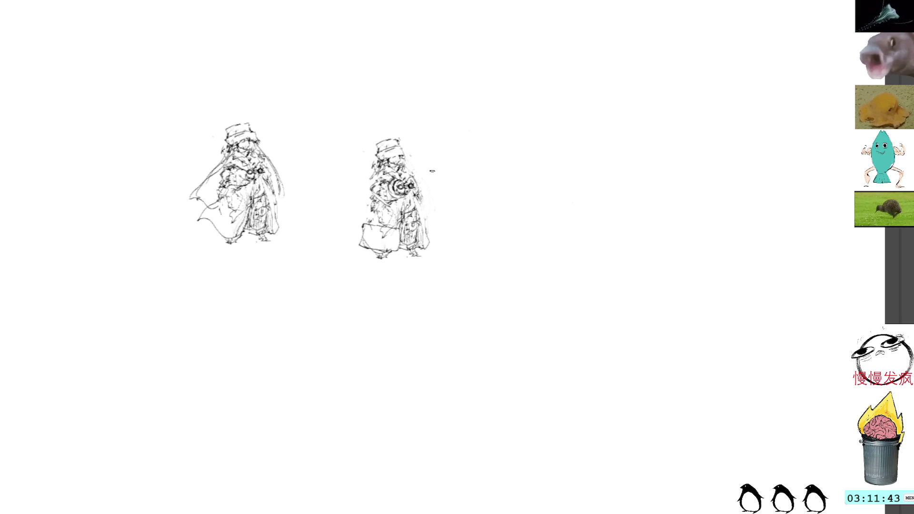
Step: Rework the right figure's lower right with short strokes and a vertical edge line
{"action": "mouse_move", "coordinate": [371, 223]}
{"action": "left_mouse_down"}
{"action": "mouse_move", "coordinate": [382, 232]}
{"action": "mouse_move", "coordinate": [383, 211]}
{"action": "mouse_move", "coordinate": [378, 249]}
{"action": "mouse_move", "coordinate": [400, 253]}
{"action": "mouse_move", "coordinate": [403, 237]}
{"action": "mouse_move", "coordinate": [374, 240]}
{"action": "mouse_move", "coordinate": [389, 239]}
{"action": "left_mouse_up"}
{"action": "key", "text": "ctrl+z"}
{"action": "key", "text": "ctrl+z"}
{"action": "key", "text": "ctrl+z"}
{"action": "key", "text": "ctrl+z"}
{"action": "mouse_move", "coordinate": [359, 238]}
{"action": "left_mouse_down"}
{"action": "mouse_move", "coordinate": [431, 249]}
{"action": "mouse_move", "coordinate": [417, 236]}
{"action": "mouse_move", "coordinate": [406, 251]}
{"action": "mouse_move", "coordinate": [430, 254]}
{"action": "left_mouse_up"}
{"action": "mouse_move", "coordinate": [410, 217]}
{"action": "left_mouse_down"}
{"action": "mouse_move", "coordinate": [429, 247]}
{"action": "mouse_move", "coordinate": [401, 248]}
{"action": "left_mouse_up"}
{"action": "left_click_drag", "start_coordinate": [416, 208], "coordinate": [402, 250]}
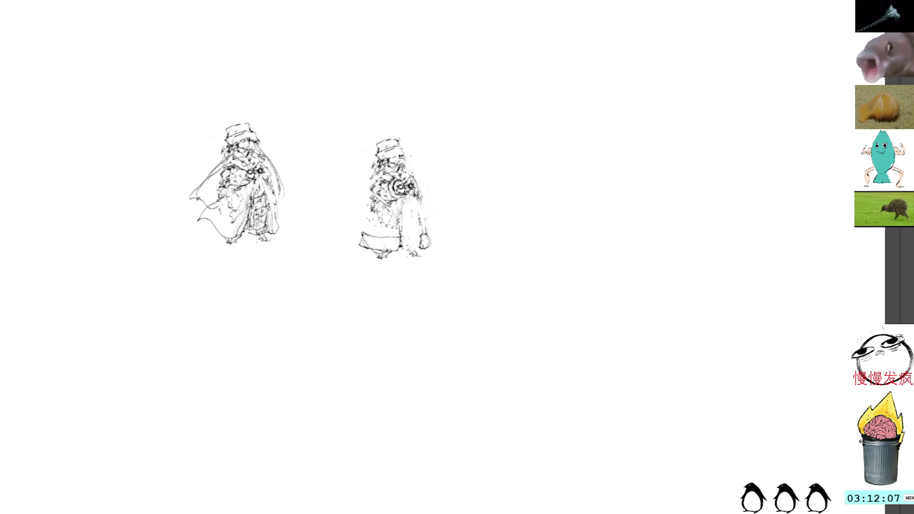
{"action": "mouse_move", "coordinate": [415, 209]}
{"action": "left_mouse_down"}
{"action": "mouse_move", "coordinate": [416, 229]}
{"action": "mouse_move", "coordinate": [426, 229]}
{"action": "left_mouse_up"}
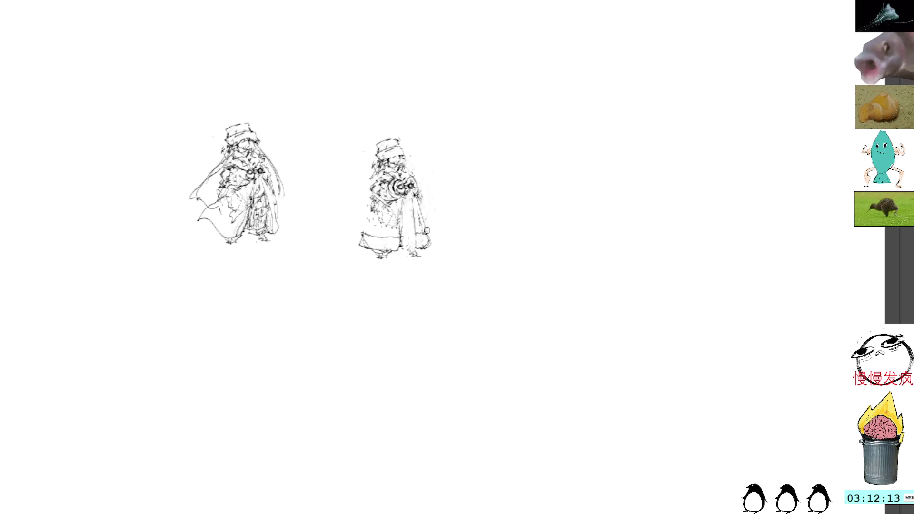
{"action": "left_click_drag", "start_coordinate": [426, 230], "coordinate": [432, 246]}
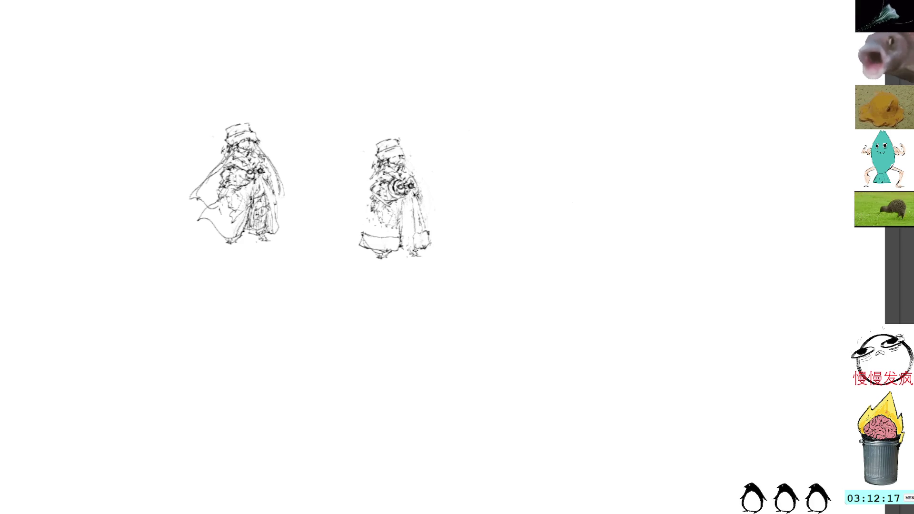
{"action": "mouse_move", "coordinate": [417, 223]}
{"action": "left_mouse_down"}
{"action": "mouse_move", "coordinate": [421, 233]}
{"action": "mouse_move", "coordinate": [405, 228]}
{"action": "mouse_move", "coordinate": [401, 252]}
{"action": "mouse_move", "coordinate": [402, 239]}
{"action": "left_mouse_up"}
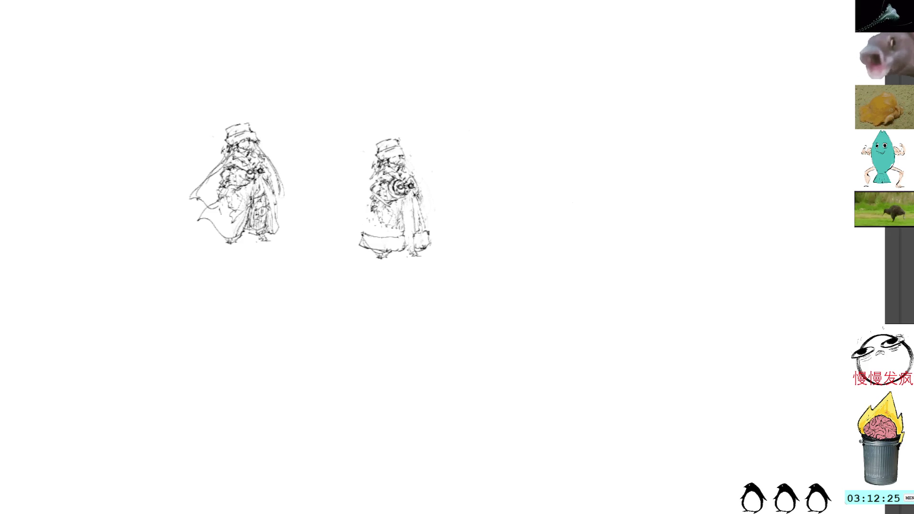
Step: Reinforce the left edge, dashed hem and hat marks, then drag the figure toward the original
{"action": "left_click_drag", "start_coordinate": [369, 201], "coordinate": [367, 215]}
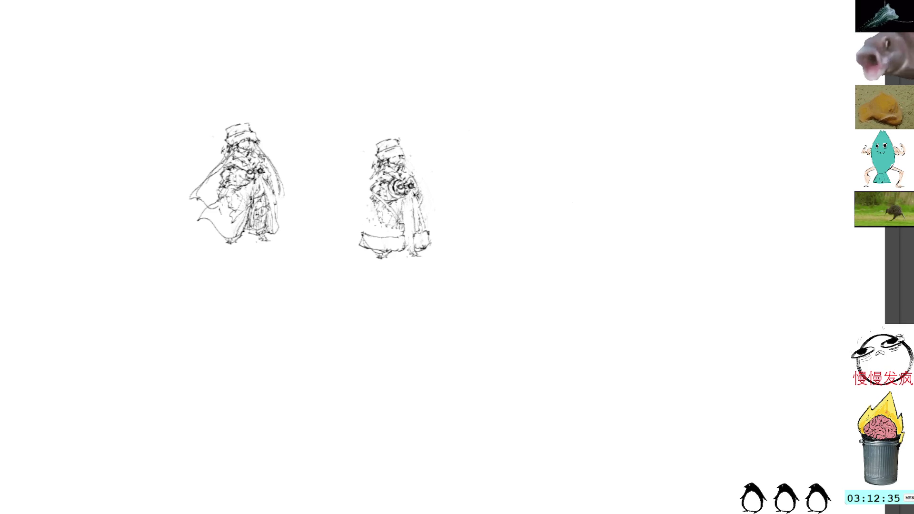
{"action": "mouse_move", "coordinate": [378, 202]}
{"action": "left_mouse_down"}
{"action": "mouse_move", "coordinate": [365, 238]}
{"action": "mouse_move", "coordinate": [367, 228]}
{"action": "left_mouse_up"}
{"action": "mouse_move", "coordinate": [407, 262]}
{"action": "left_mouse_down"}
{"action": "mouse_move", "coordinate": [383, 270]}
{"action": "mouse_move", "coordinate": [394, 257]}
{"action": "mouse_move", "coordinate": [429, 254]}
{"action": "left_mouse_up"}
{"action": "mouse_move", "coordinate": [409, 197]}
{"action": "left_mouse_down"}
{"action": "mouse_move", "coordinate": [422, 220]}
{"action": "mouse_move", "coordinate": [405, 239]}
{"action": "mouse_move", "coordinate": [411, 249]}
{"action": "left_mouse_up"}
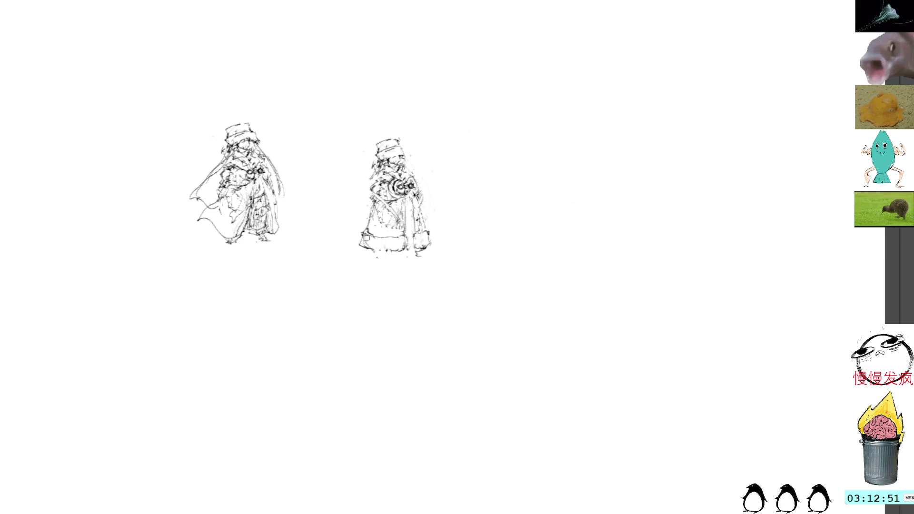
{"action": "left_click_drag", "start_coordinate": [365, 248], "coordinate": [362, 245]}
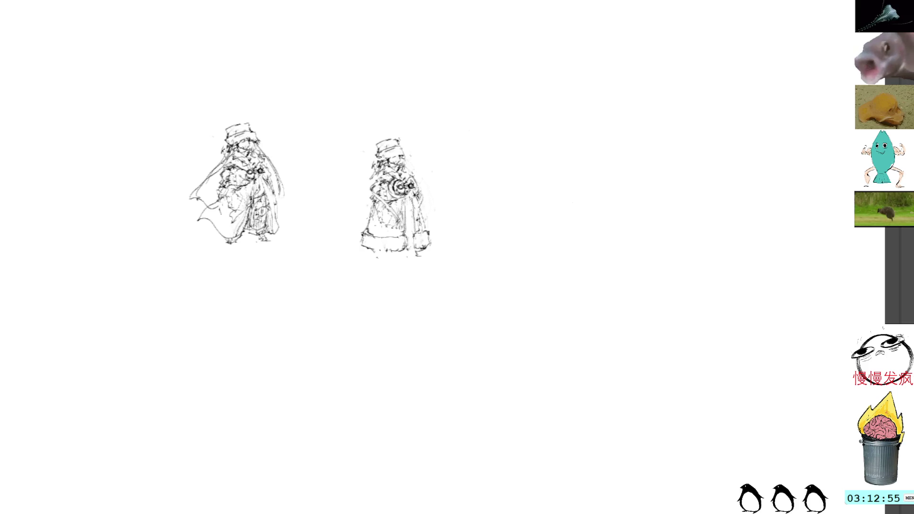
{"action": "left_click_drag", "start_coordinate": [380, 155], "coordinate": [398, 146]}
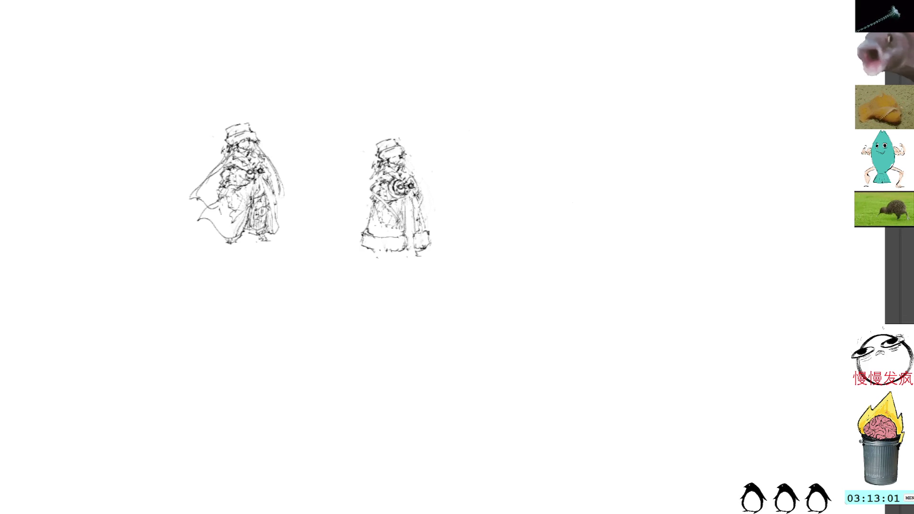
{"action": "mouse_move", "coordinate": [423, 254]}
{"action": "left_mouse_down"}
{"action": "mouse_move", "coordinate": [370, 253]}
{"action": "mouse_move", "coordinate": [423, 254]}
{"action": "left_mouse_up"}
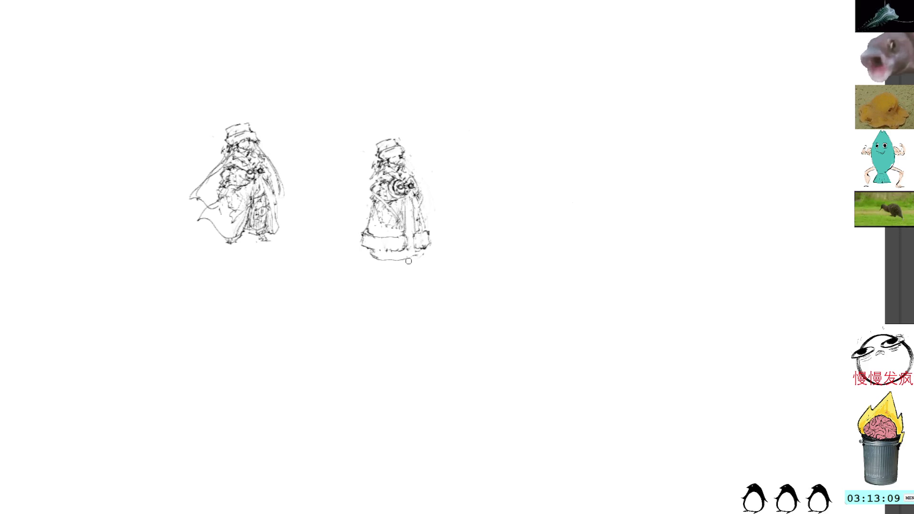
{"action": "mouse_move", "coordinate": [398, 126]}
{"action": "left_mouse_down"}
{"action": "mouse_move", "coordinate": [408, 206]}
{"action": "mouse_move", "coordinate": [375, 177]}
{"action": "mouse_move", "coordinate": [369, 187]}
{"action": "left_mouse_up"}
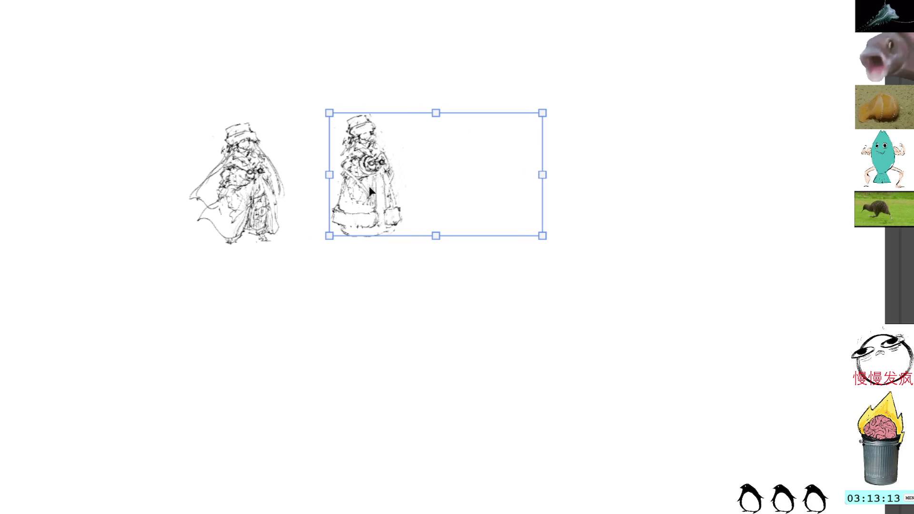
Step: Commit the move and draw a line along the variation figure's feet
{"action": "key", "text": "Return"}
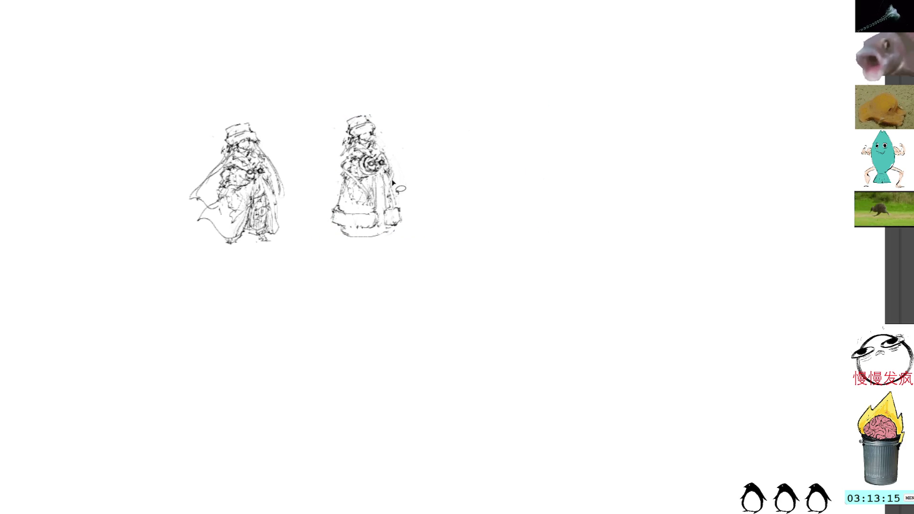
{"action": "mouse_move", "coordinate": [337, 228]}
{"action": "left_mouse_down"}
{"action": "mouse_move", "coordinate": [367, 239]}
{"action": "mouse_move", "coordinate": [397, 232]}
{"action": "mouse_move", "coordinate": [377, 241]}
{"action": "mouse_move", "coordinate": [391, 243]}
{"action": "mouse_move", "coordinate": [347, 243]}
{"action": "left_mouse_up"}
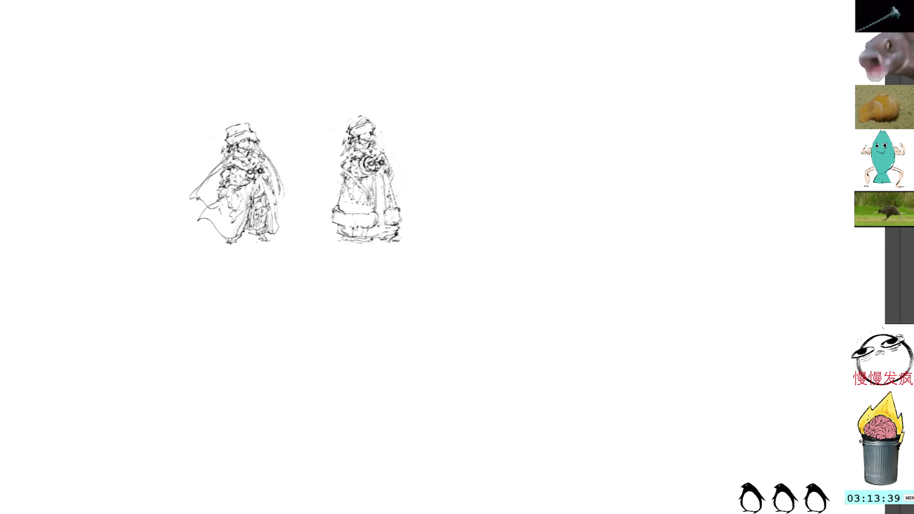
{"action": "left_click_drag", "start_coordinate": [394, 242], "coordinate": [347, 245]}
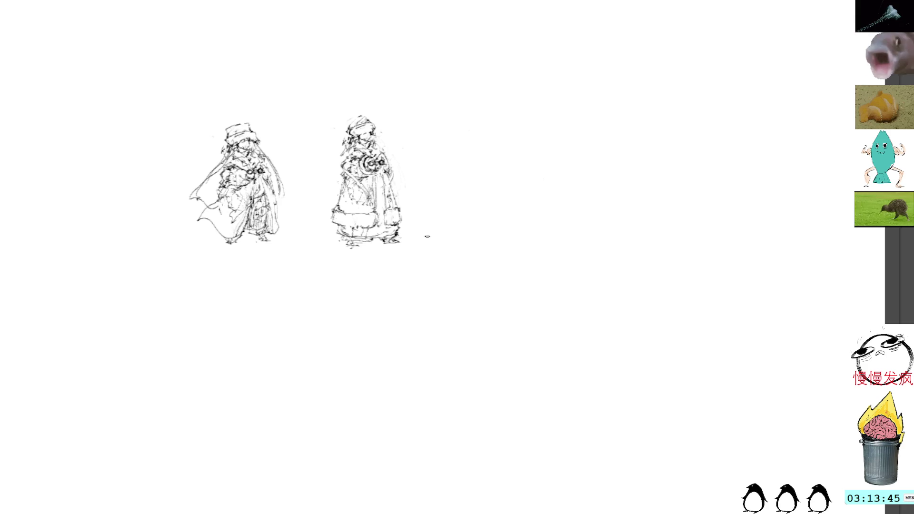
Step: Lasso the variation figure and move it below the original
{"action": "key", "text": "l"}
{"action": "mouse_move", "coordinate": [378, 102]}
{"action": "left_mouse_down"}
{"action": "mouse_move", "coordinate": [419, 264]}
{"action": "mouse_move", "coordinate": [360, 93]}
{"action": "left_mouse_up"}
{"action": "key", "text": "ctrl+t"}
{"action": "mouse_move", "coordinate": [388, 188]}
{"action": "left_mouse_down"}
{"action": "mouse_move", "coordinate": [268, 302]}
{"action": "mouse_move", "coordinate": [259, 340]}
{"action": "left_mouse_up"}
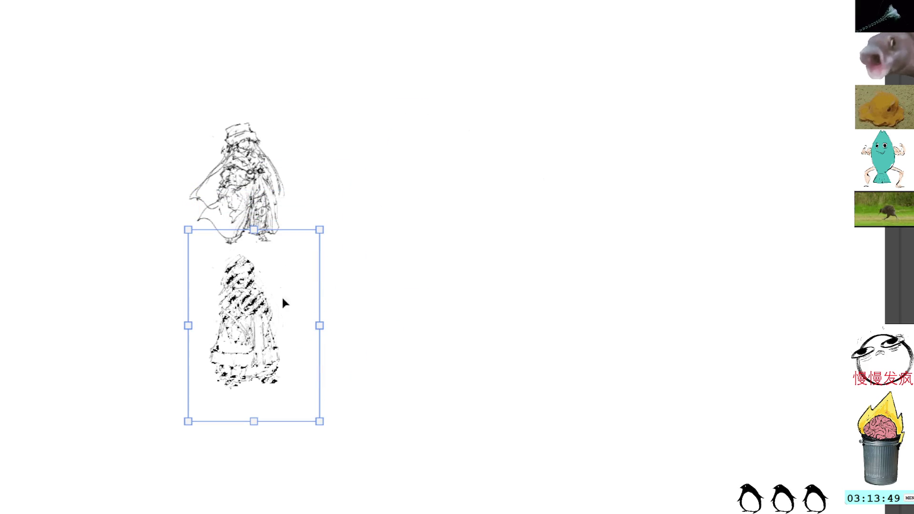
{"action": "key", "text": "Return"}
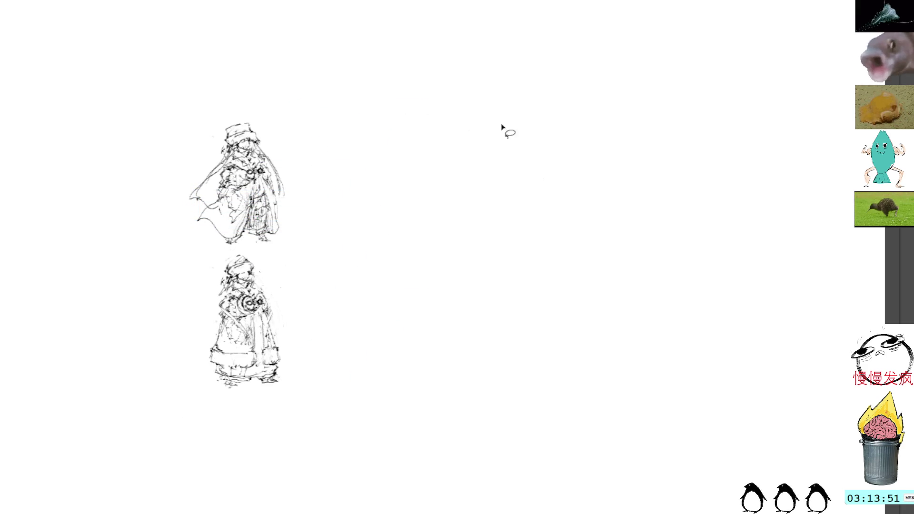
Step: Paste a copy of the original figure and place it to the original's right
{"action": "key", "text": "ctrl+v"}
{"action": "key", "text": "ctrl+t"}
{"action": "left_click_drag", "start_coordinate": [360, 217], "coordinate": [443, 143]}
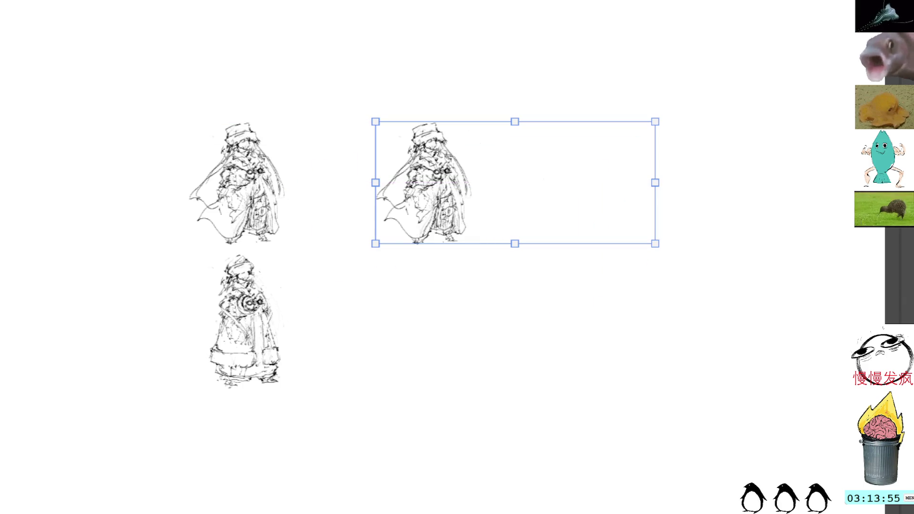
Step: Commit the pasted copy and delete its lassoed head with the tall hat
{"action": "key", "text": "Return"}
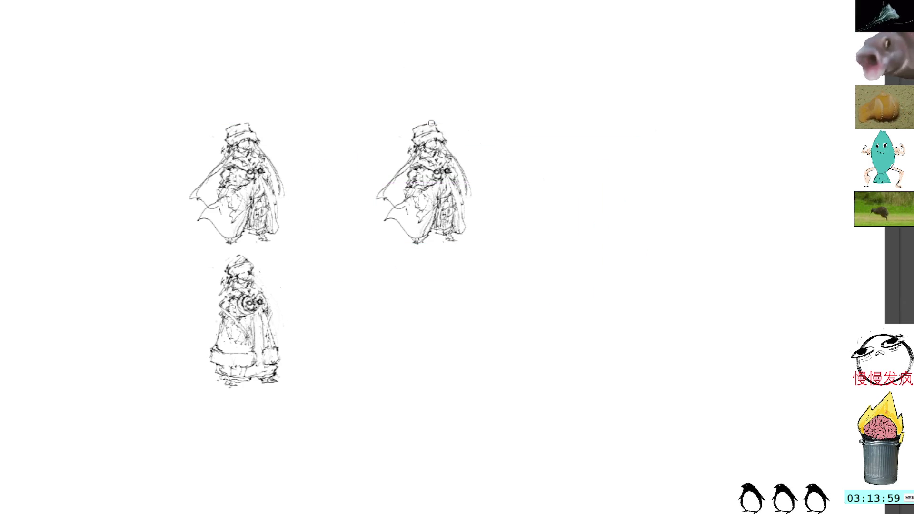
{"action": "left_click_drag", "start_coordinate": [448, 138], "coordinate": [444, 136]}
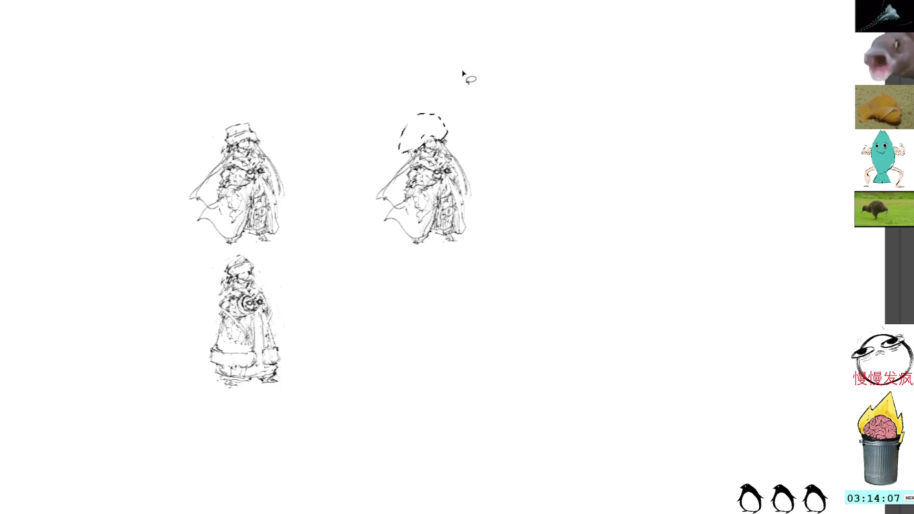
{"action": "key", "text": "Delete"}
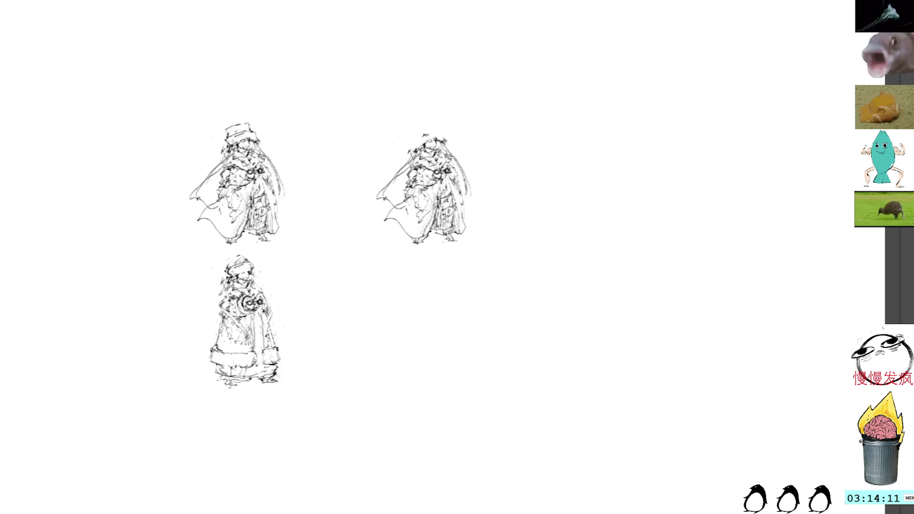
Step: Draw a new head topped by a small circle, clean stray lines, and sketch the lower-left cape
{"action": "mouse_move", "coordinate": [423, 146]}
{"action": "left_mouse_down"}
{"action": "mouse_move", "coordinate": [437, 137]}
{"action": "mouse_move", "coordinate": [433, 130]}
{"action": "left_mouse_up"}
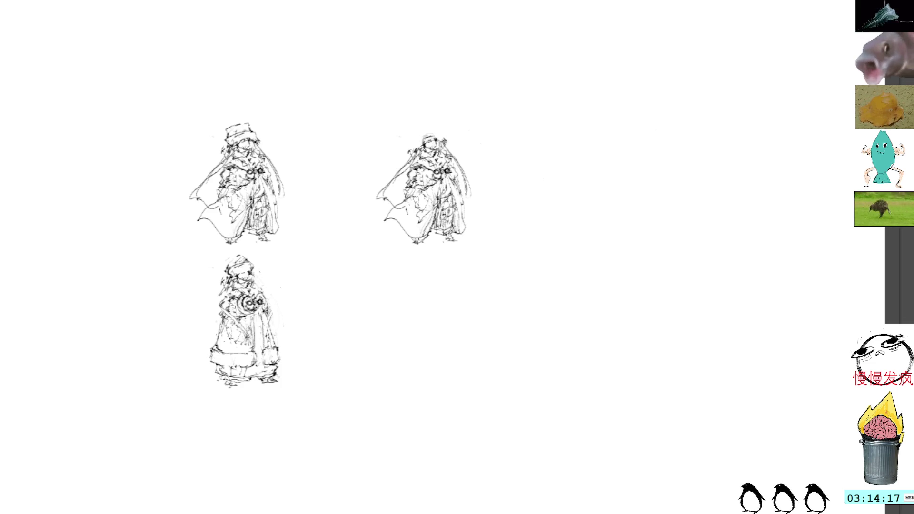
{"action": "left_click_drag", "start_coordinate": [435, 131], "coordinate": [466, 188]}
{"action": "mouse_move", "coordinate": [436, 132]}
{"action": "left_mouse_down"}
{"action": "mouse_move", "coordinate": [432, 142]}
{"action": "mouse_move", "coordinate": [435, 135]}
{"action": "left_mouse_up"}
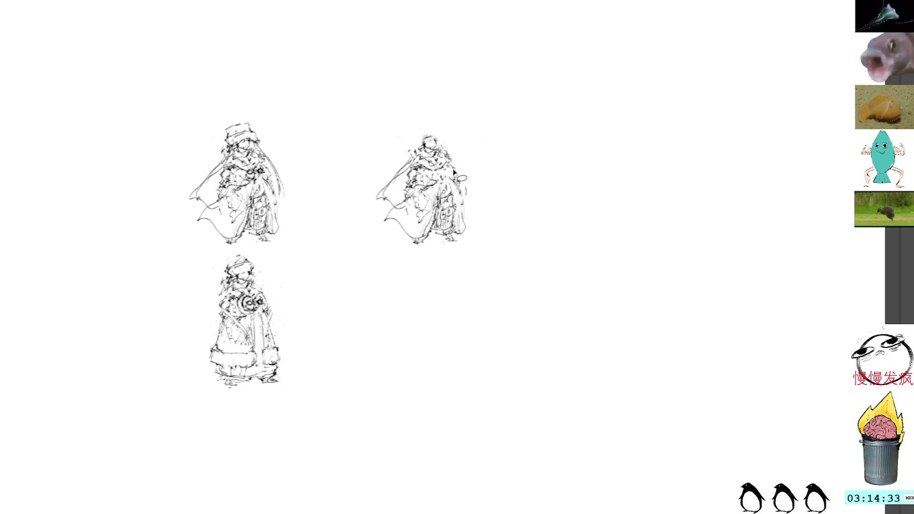
{"action": "mouse_move", "coordinate": [421, 246]}
{"action": "left_mouse_down"}
{"action": "mouse_move", "coordinate": [411, 207]}
{"action": "mouse_move", "coordinate": [391, 211]}
{"action": "mouse_move", "coordinate": [404, 243]}
{"action": "left_mouse_up"}
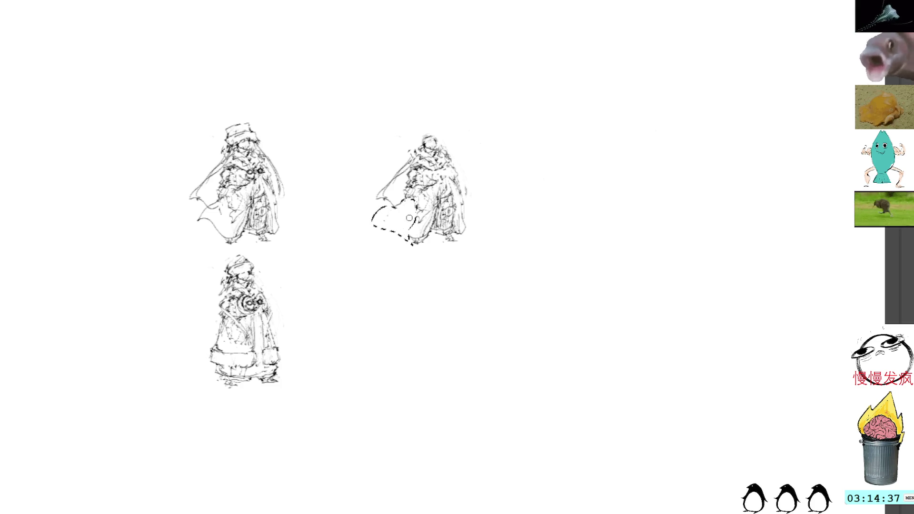
Step: Clear the old cape strokes, redraw the lower-left cape edge and chest marks, undoing the right-side hatching
{"action": "key", "text": "Delete"}
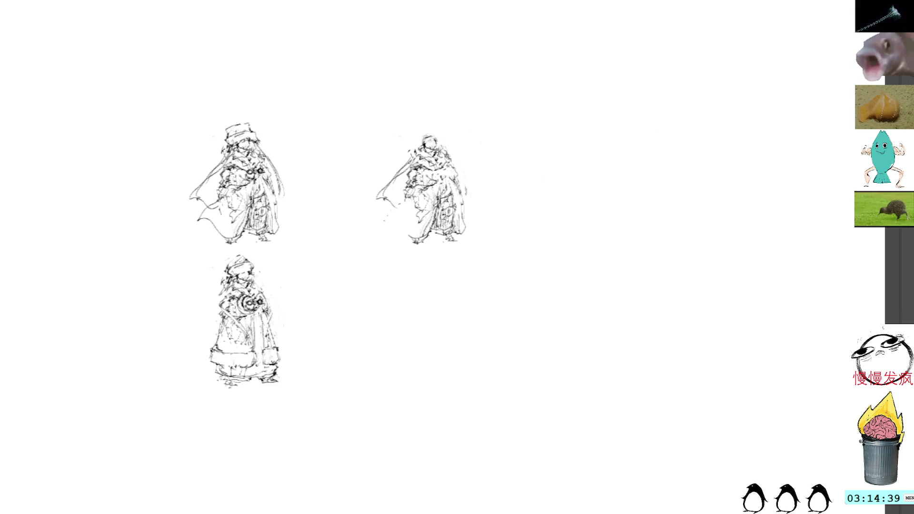
{"action": "mouse_move", "coordinate": [401, 205]}
{"action": "left_mouse_down"}
{"action": "mouse_move", "coordinate": [381, 216]}
{"action": "mouse_move", "coordinate": [393, 243]}
{"action": "left_mouse_up"}
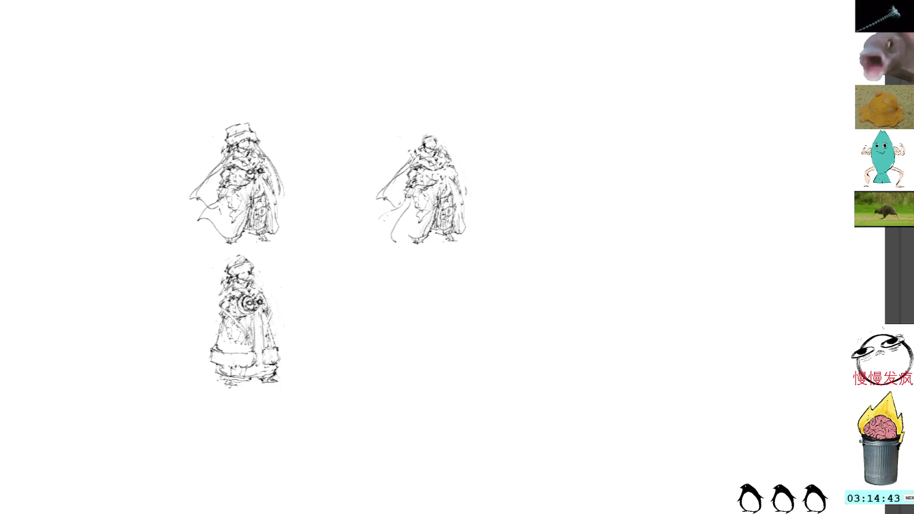
{"action": "left_click_drag", "start_coordinate": [412, 193], "coordinate": [446, 180]}
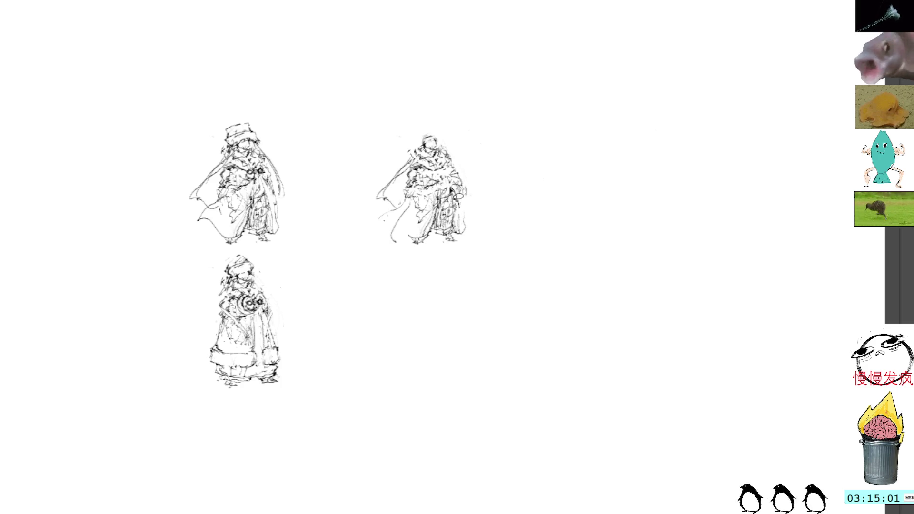
{"action": "left_click_drag", "start_coordinate": [457, 189], "coordinate": [444, 235]}
{"action": "key", "text": "ctrl+z"}
{"action": "key", "text": "ctrl+z"}
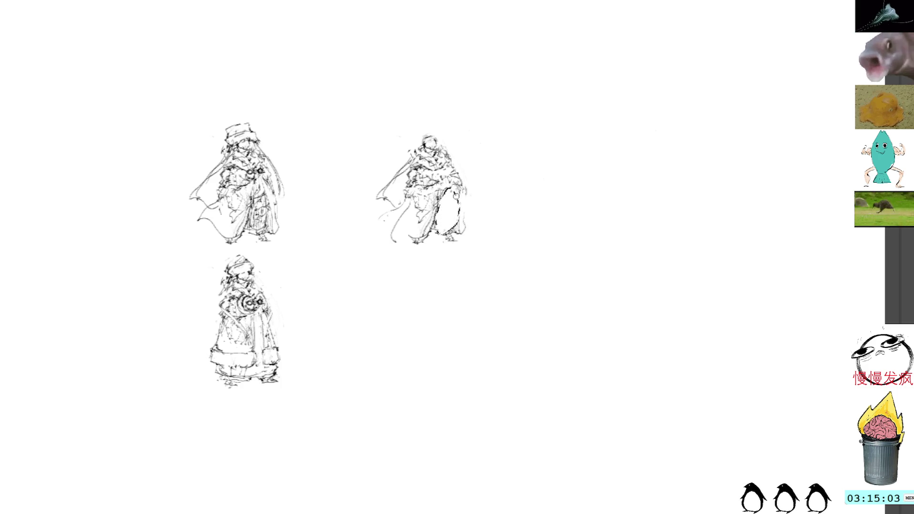
{"action": "key", "text": "ctrl+z"}
Step: Try and undo swirl strokes along the cloak's right side and beneath it, leaving a small ink mark above
{"action": "left_click_drag", "start_coordinate": [471, 188], "coordinate": [461, 199]}
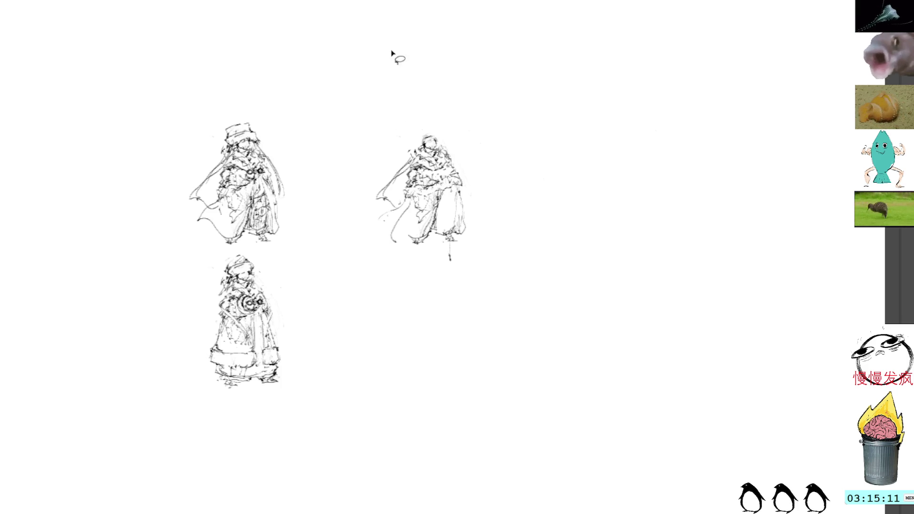
{"action": "mouse_move", "coordinate": [463, 192]}
{"action": "left_mouse_down"}
{"action": "mouse_move", "coordinate": [456, 250]}
{"action": "mouse_move", "coordinate": [462, 188]}
{"action": "left_mouse_up"}
{"action": "key", "text": "ctrl+z"}
{"action": "key", "text": "ctrl+z"}
{"action": "key", "text": "ctrl+z"}
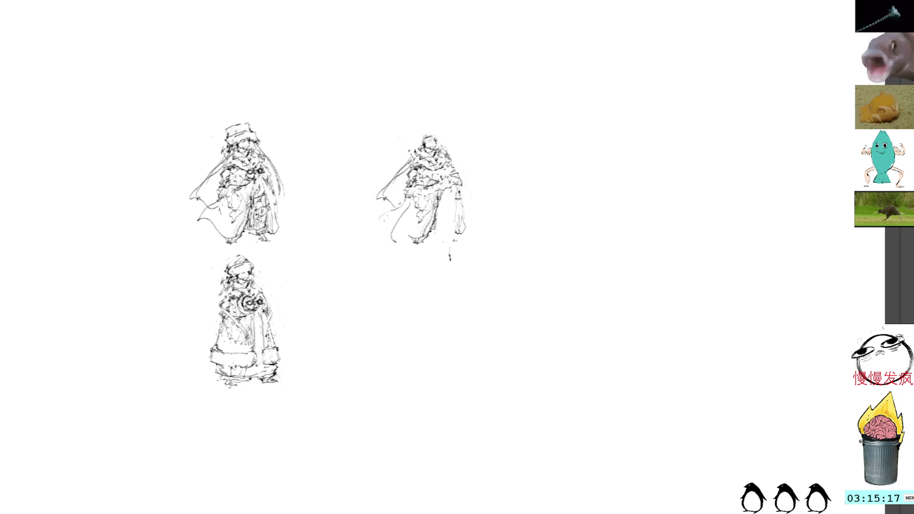
{"action": "left_click_drag", "start_coordinate": [452, 230], "coordinate": [448, 245]}
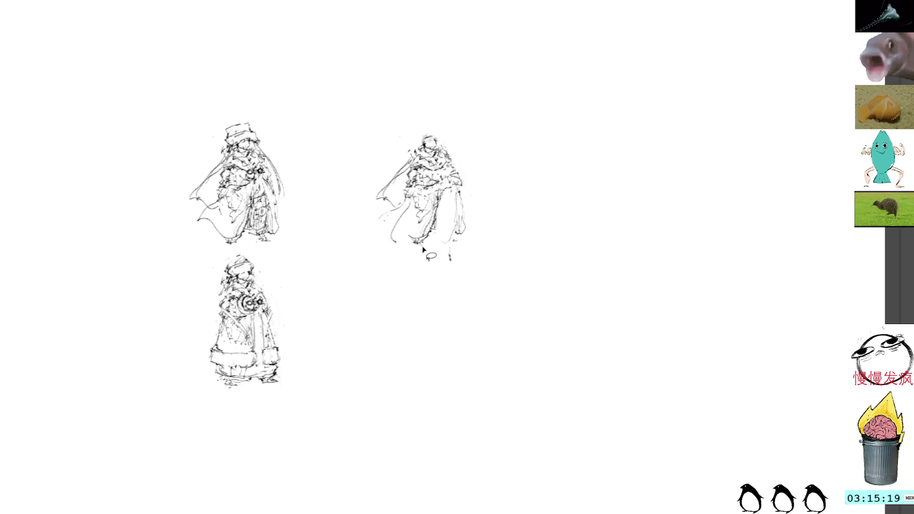
{"action": "key", "text": "ctrl+z"}
{"action": "key", "text": "ctrl+z"}
{"action": "key", "text": "ctrl+z"}
{"action": "key", "text": "ctrl+z"}
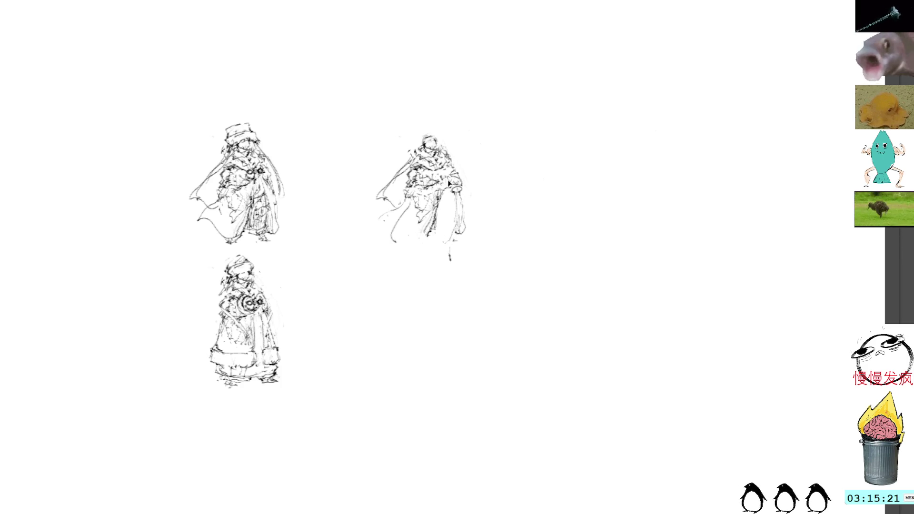
{"action": "key", "text": "ctrl+z"}
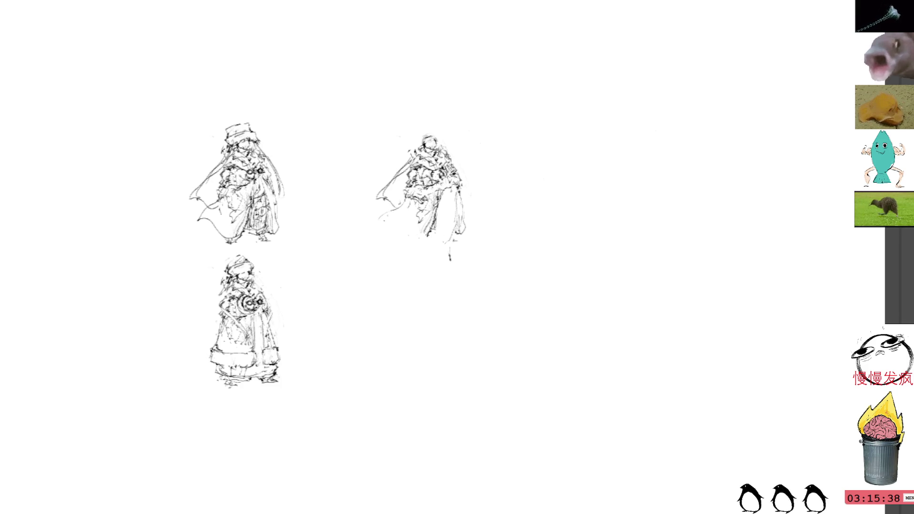
{"action": "mouse_move", "coordinate": [328, 100]}
{"action": "left_mouse_down"}
{"action": "mouse_move", "coordinate": [344, 105]}
{"action": "mouse_move", "coordinate": [351, 90]}
{"action": "mouse_move", "coordinate": [364, 93]}
{"action": "left_mouse_up"}
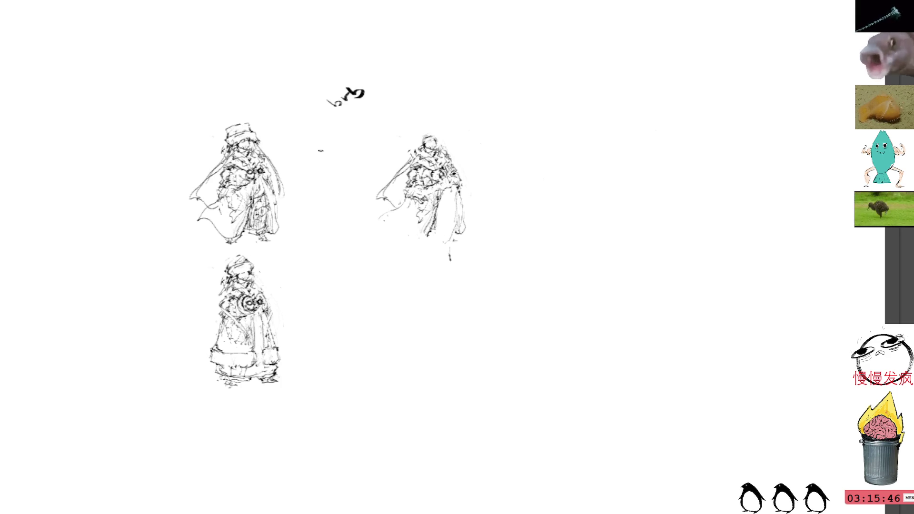
Step: Delete the stray scribble above the figures and sketch a row of shape notes along the top edge
{"action": "left_click_drag", "start_coordinate": [346, 71], "coordinate": [367, 74]}
{"action": "key", "text": "Delete"}
{"action": "key", "text": "ctrl+d"}
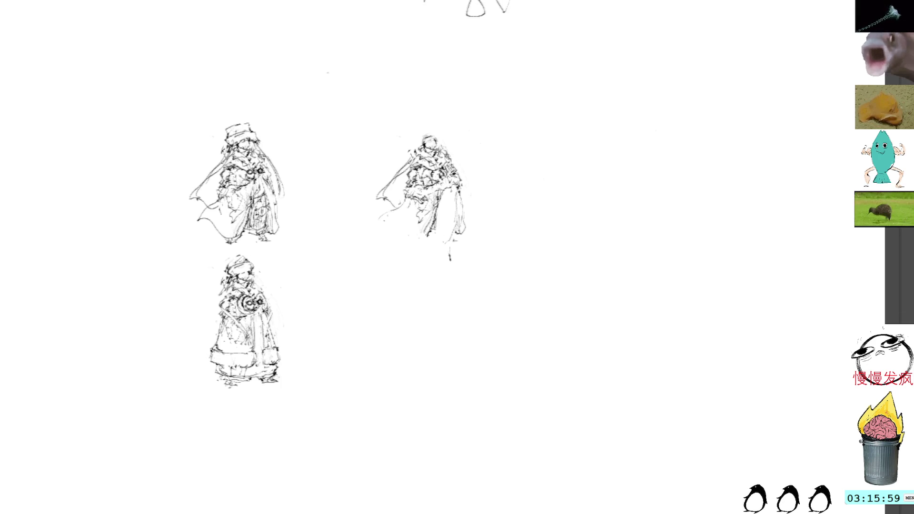
{"action": "mouse_move", "coordinate": [522, 0]}
{"action": "left_mouse_down"}
{"action": "mouse_move", "coordinate": [540, 14]}
{"action": "mouse_move", "coordinate": [528, 16]}
{"action": "mouse_move", "coordinate": [580, 0]}
{"action": "mouse_move", "coordinate": [631, 11]}
{"action": "left_mouse_up"}
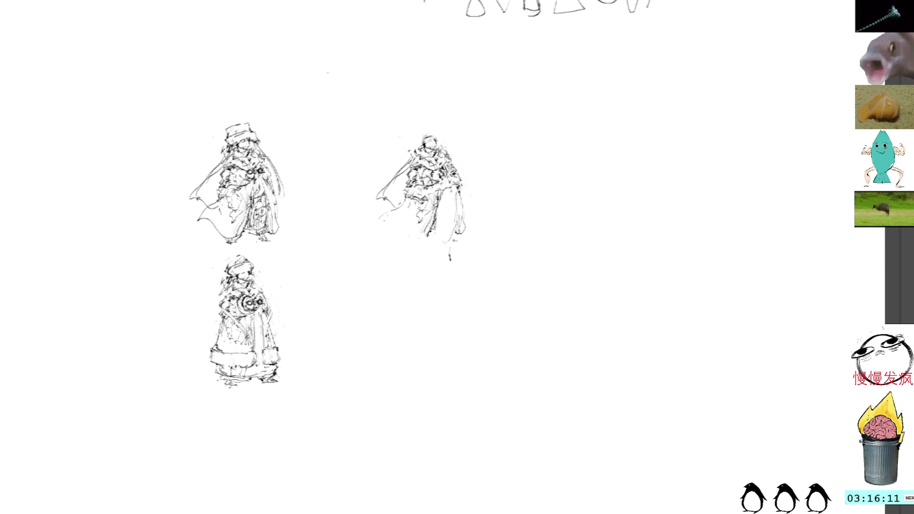
Step: Move the shape notes left and down fully onto the canvas, then add a cape stroke to the right figure
{"action": "mouse_move", "coordinate": [669, 10]}
{"action": "left_mouse_down"}
{"action": "mouse_move", "coordinate": [643, 22]}
{"action": "mouse_move", "coordinate": [440, 25]}
{"action": "left_mouse_up"}
{"action": "key", "text": "Return"}
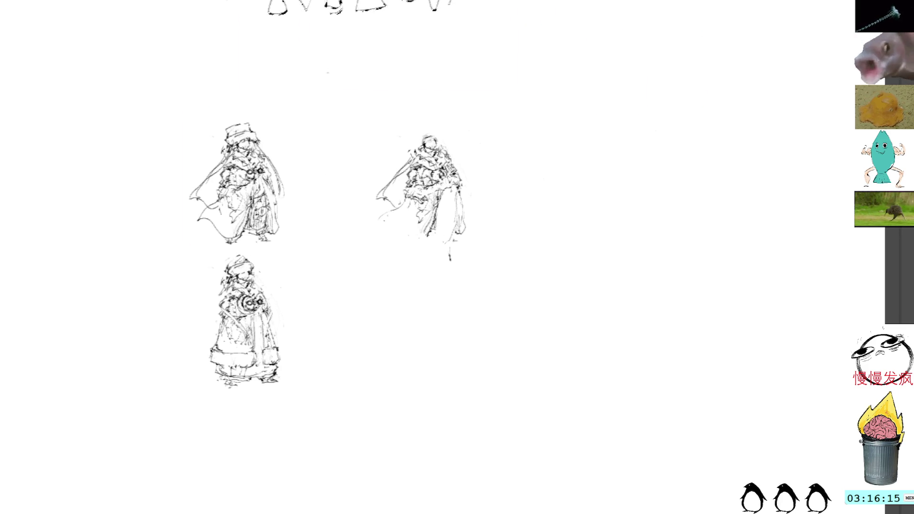
{"action": "left_click_drag", "start_coordinate": [426, 2], "coordinate": [426, 10]}
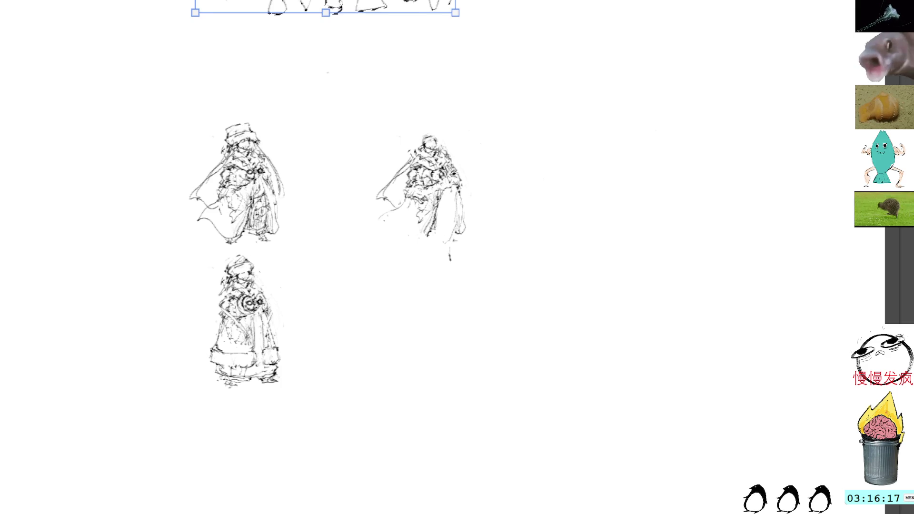
{"action": "key", "text": "Return"}
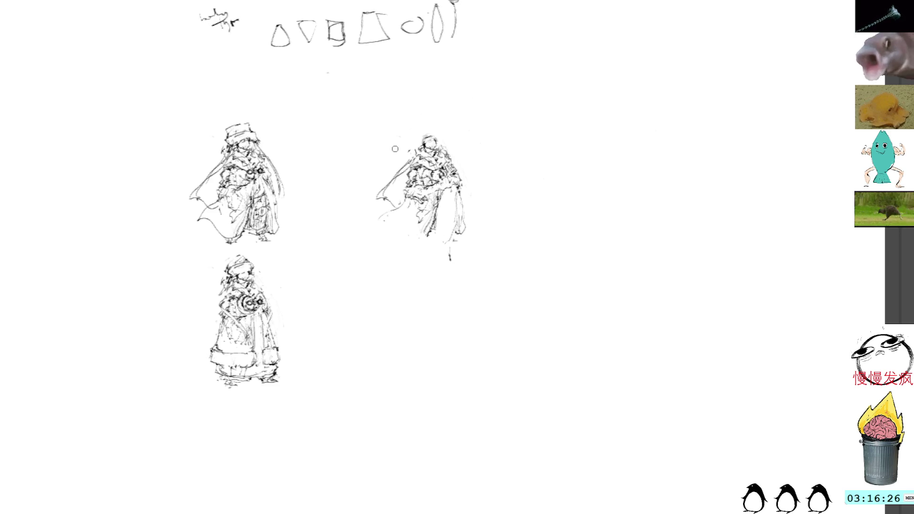
{"action": "mouse_move", "coordinate": [412, 206]}
{"action": "left_mouse_down"}
{"action": "mouse_move", "coordinate": [400, 219]}
{"action": "mouse_move", "coordinate": [404, 239]}
{"action": "mouse_move", "coordinate": [431, 244]}
{"action": "left_mouse_up"}
Step: Extend the right figure's lower cape and hem with extra strokes and small head marks
{"action": "left_click_drag", "start_coordinate": [457, 195], "coordinate": [462, 197]}
{"action": "left_click_drag", "start_coordinate": [465, 231], "coordinate": [455, 252]}
{"action": "mouse_move", "coordinate": [411, 198]}
{"action": "left_mouse_down"}
{"action": "mouse_move", "coordinate": [401, 202]}
{"action": "mouse_move", "coordinate": [418, 246]}
{"action": "mouse_move", "coordinate": [443, 255]}
{"action": "mouse_move", "coordinate": [413, 244]}
{"action": "mouse_move", "coordinate": [417, 268]}
{"action": "left_mouse_up"}
{"action": "left_click_drag", "start_coordinate": [453, 194], "coordinate": [461, 220]}
{"action": "left_click_drag", "start_coordinate": [468, 233], "coordinate": [451, 251]}
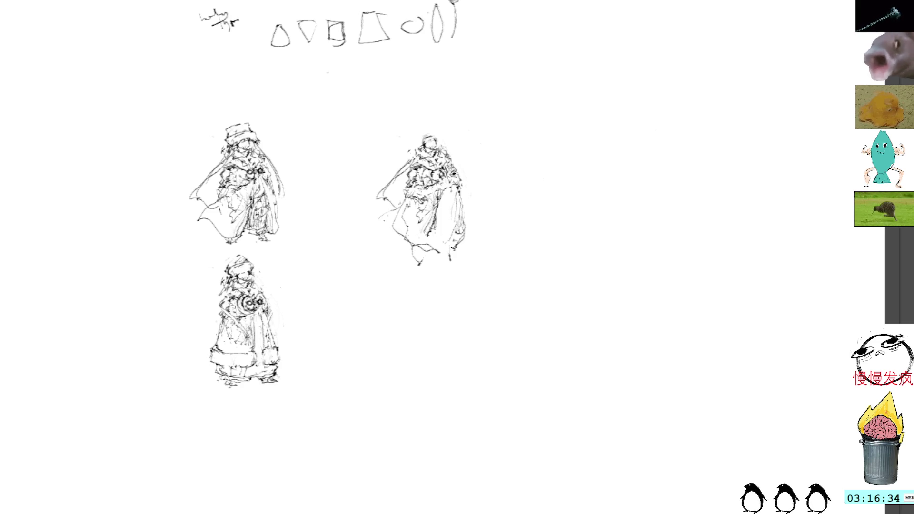
{"action": "scroll", "coordinate": [329, 215], "scroll_direction": "up", "scroll_amount": 2}
{"action": "mouse_move", "coordinate": [421, 179]}
{"action": "left_mouse_down"}
{"action": "mouse_move", "coordinate": [437, 189]}
{"action": "mouse_move", "coordinate": [439, 178]}
{"action": "mouse_move", "coordinate": [453, 197]}
{"action": "left_mouse_up"}
{"action": "mouse_move", "coordinate": [454, 251]}
{"action": "left_mouse_down"}
{"action": "mouse_move", "coordinate": [453, 298]}
{"action": "mouse_move", "coordinate": [462, 306]}
{"action": "mouse_move", "coordinate": [452, 310]}
{"action": "mouse_move", "coordinate": [451, 283]}
{"action": "mouse_move", "coordinate": [460, 291]}
{"action": "mouse_move", "coordinate": [470, 246]}
{"action": "mouse_move", "coordinate": [471, 261]}
{"action": "left_mouse_up"}
Step: Lasso the whole right figure, flip it horizontally, nudge it up and left, and commit
{"action": "key", "text": "ctrl+d"}
{"action": "left_click_drag", "start_coordinate": [420, 163], "coordinate": [457, 149]}
{"action": "key", "text": "ctrl+t"}
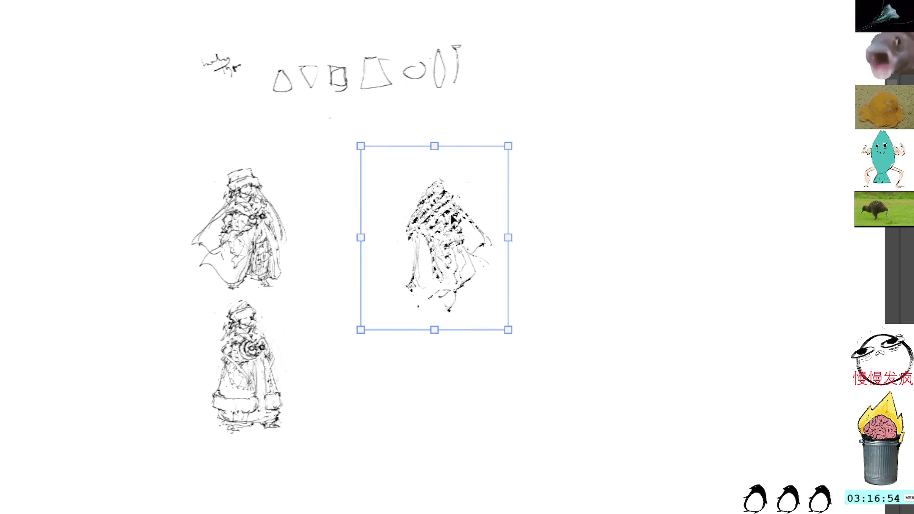
{"action": "left_click_drag", "start_coordinate": [434, 237], "coordinate": [421, 219]}
{"action": "key", "text": "Return"}
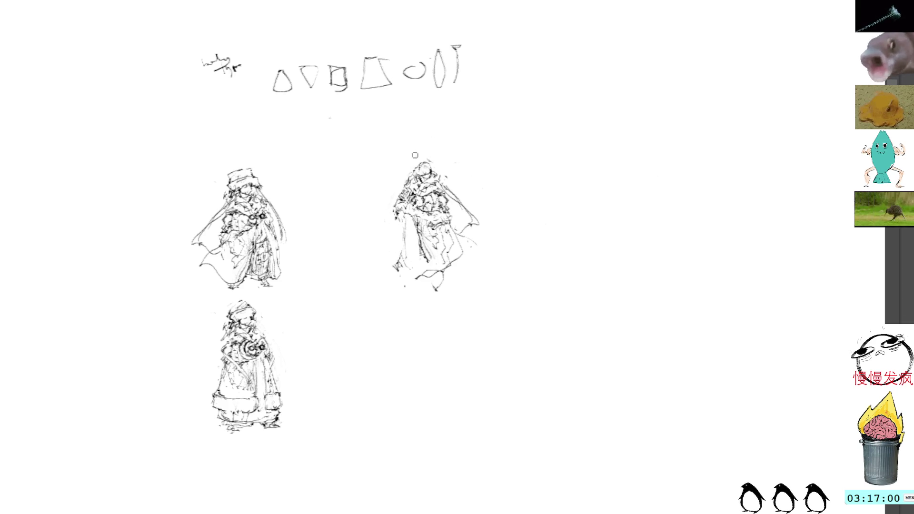
{"action": "left_click_drag", "start_coordinate": [426, 178], "coordinate": [405, 174]}
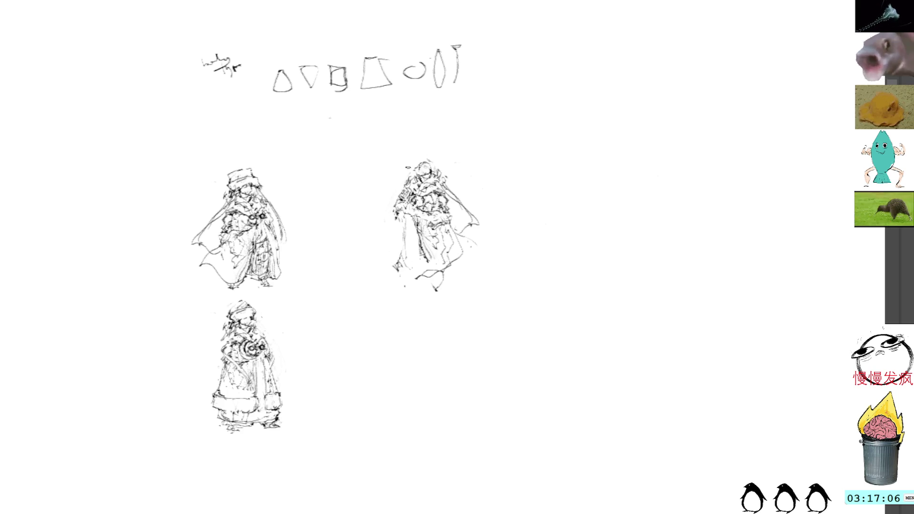
Step: Add a left-edge line and sketch the flipped figure's feet, undoing and redrawing them
{"action": "left_click_drag", "start_coordinate": [399, 229], "coordinate": [410, 284]}
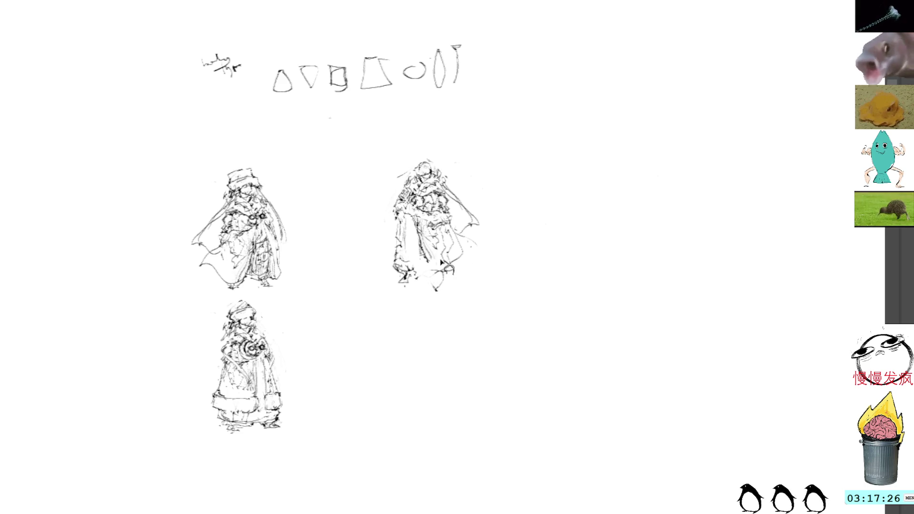
{"action": "mouse_move", "coordinate": [432, 285]}
{"action": "left_mouse_down"}
{"action": "mouse_move", "coordinate": [428, 300]}
{"action": "mouse_move", "coordinate": [457, 283]}
{"action": "left_mouse_up"}
{"action": "key", "text": "ctrl+z"}
{"action": "key", "text": "ctrl+z"}
{"action": "key", "text": "ctrl+z"}
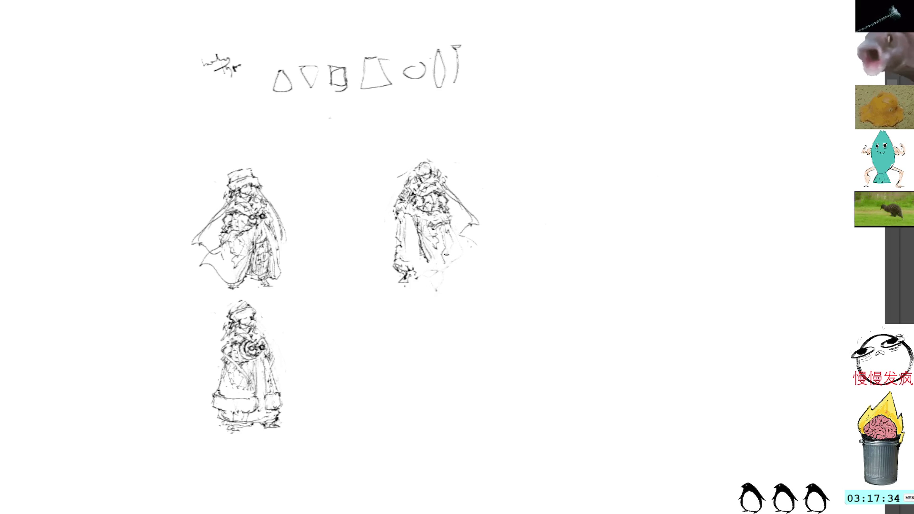
{"action": "mouse_move", "coordinate": [439, 267]}
{"action": "left_mouse_down"}
{"action": "mouse_move", "coordinate": [425, 273]}
{"action": "mouse_move", "coordinate": [439, 283]}
{"action": "mouse_move", "coordinate": [446, 272]}
{"action": "left_mouse_up"}
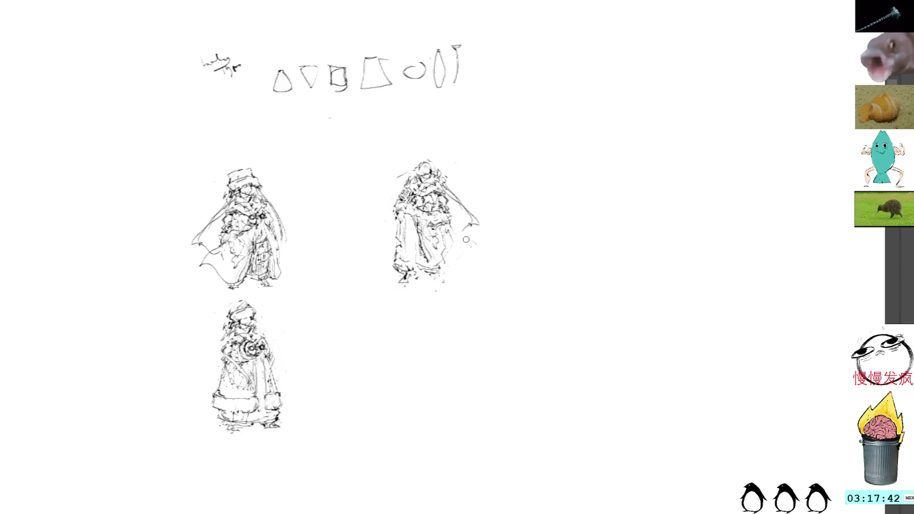
Step: Darken the robe's lower-left edge and right-edge stroke, then undo the last feet stroke
{"action": "mouse_move", "coordinate": [464, 234]}
{"action": "left_mouse_down"}
{"action": "mouse_move", "coordinate": [467, 246]}
{"action": "mouse_move", "coordinate": [449, 250]}
{"action": "left_mouse_up"}
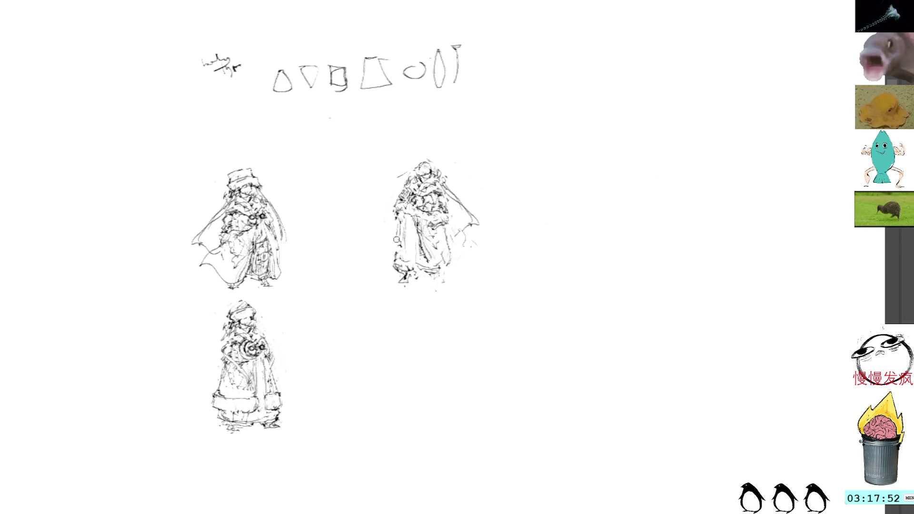
{"action": "mouse_move", "coordinate": [396, 244]}
{"action": "left_mouse_down"}
{"action": "mouse_move", "coordinate": [407, 268]}
{"action": "mouse_move", "coordinate": [391, 259]}
{"action": "mouse_move", "coordinate": [414, 274]}
{"action": "mouse_move", "coordinate": [394, 290]}
{"action": "mouse_move", "coordinate": [411, 290]}
{"action": "left_mouse_up"}
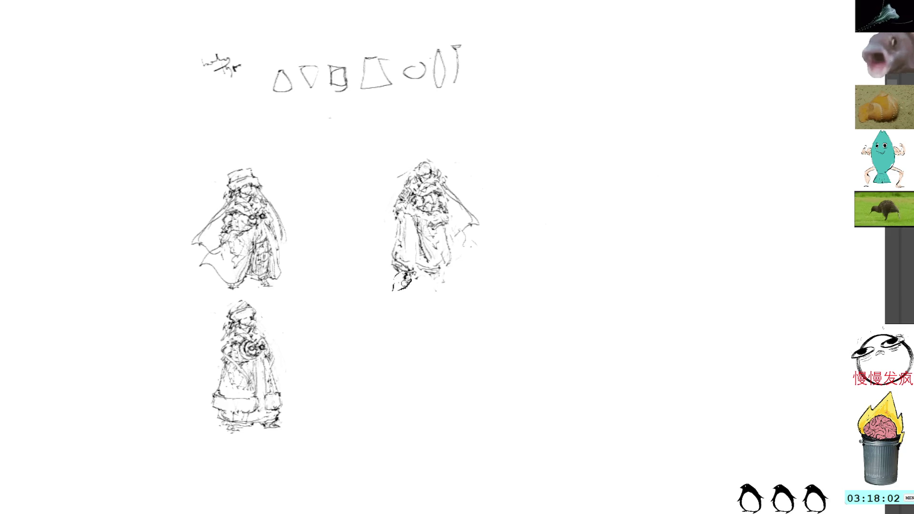
{"action": "key", "text": "ctrl+z"}
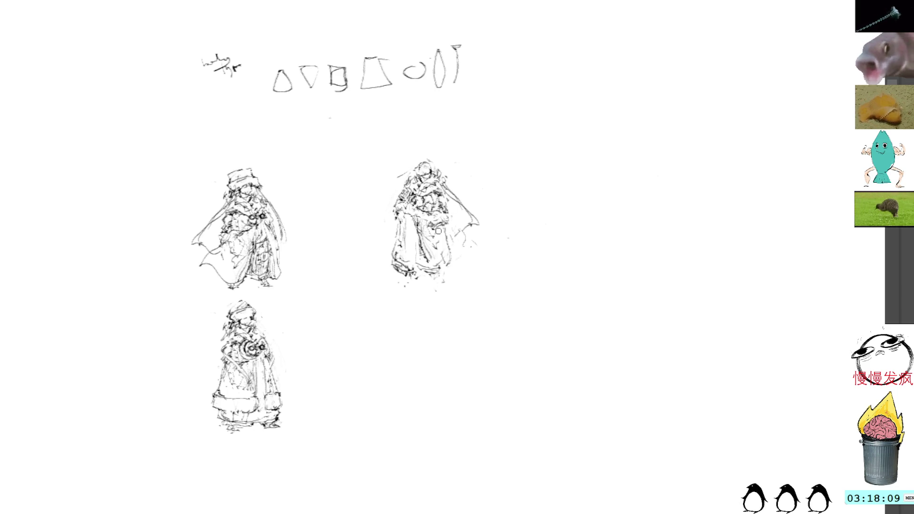
Step: Redraw the right figure's left and right feet and the right cape edge
{"action": "mouse_move", "coordinate": [451, 257]}
{"action": "left_mouse_down"}
{"action": "mouse_move", "coordinate": [433, 271]}
{"action": "mouse_move", "coordinate": [434, 287]}
{"action": "mouse_move", "coordinate": [397, 279]}
{"action": "mouse_move", "coordinate": [404, 283]}
{"action": "left_mouse_up"}
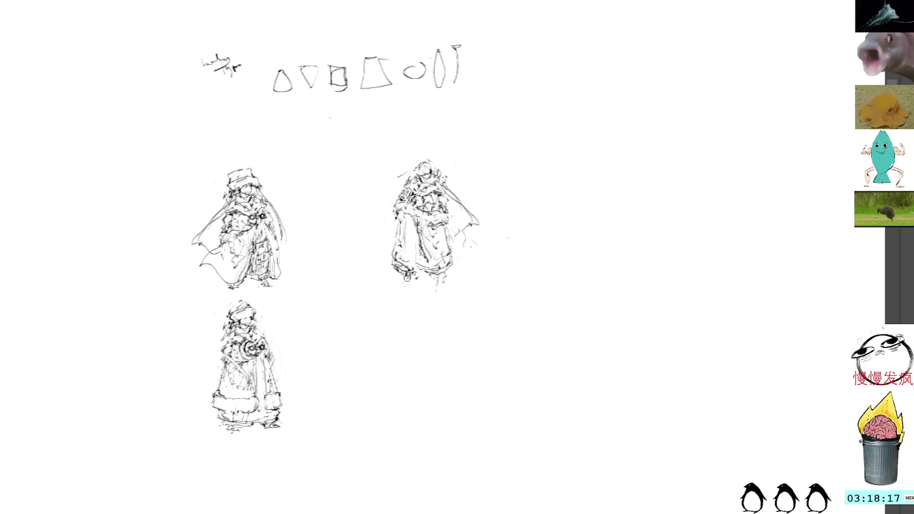
{"action": "mouse_move", "coordinate": [404, 279]}
{"action": "left_mouse_down"}
{"action": "mouse_move", "coordinate": [404, 287]}
{"action": "mouse_move", "coordinate": [444, 281]}
{"action": "mouse_move", "coordinate": [434, 284]}
{"action": "left_mouse_up"}
{"action": "left_click_drag", "start_coordinate": [448, 199], "coordinate": [465, 247]}
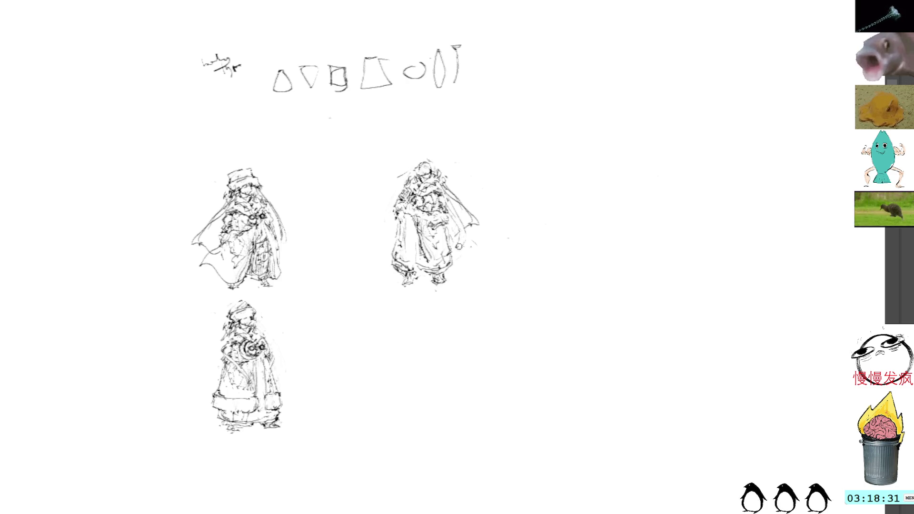
Step: Hatch shading along the lower right cape and the figure's left side
{"action": "left_click_drag", "start_coordinate": [451, 233], "coordinate": [475, 257]}
{"action": "left_click_drag", "start_coordinate": [452, 212], "coordinate": [480, 256]}
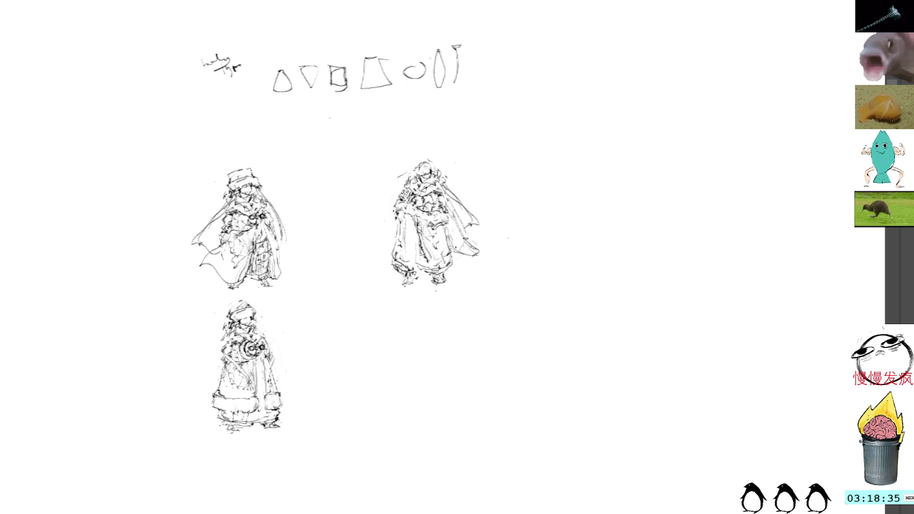
{"action": "left_click_drag", "start_coordinate": [406, 212], "coordinate": [394, 229]}
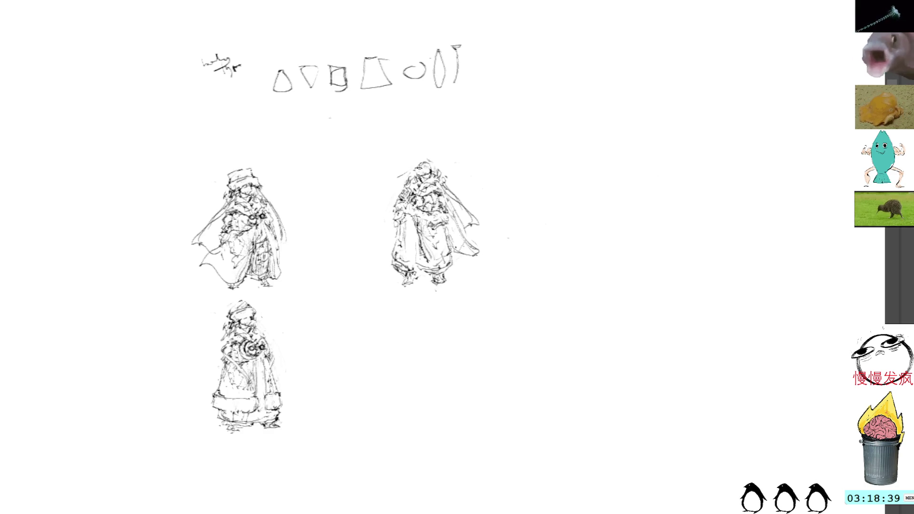
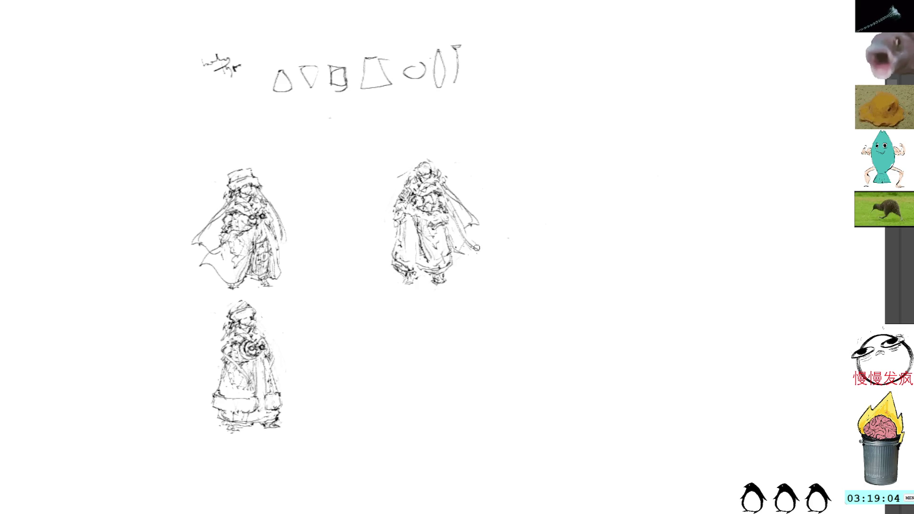
Step: Add ink strokes to the second figure's left foot, wavy hem and face
{"action": "left_click_drag", "start_coordinate": [403, 277], "coordinate": [416, 285]}
{"action": "mouse_move", "coordinate": [457, 258]}
{"action": "left_mouse_down"}
{"action": "mouse_move", "coordinate": [471, 269]}
{"action": "mouse_move", "coordinate": [484, 254]}
{"action": "mouse_move", "coordinate": [460, 250]}
{"action": "mouse_move", "coordinate": [474, 269]}
{"action": "left_mouse_up"}
{"action": "left_click_drag", "start_coordinate": [446, 184], "coordinate": [455, 187]}
Step: Lasso the second figure and move it into the bottom row, slightly enlarged
{"action": "key", "text": "l"}
{"action": "mouse_move", "coordinate": [439, 153]}
{"action": "left_mouse_down"}
{"action": "mouse_move", "coordinate": [535, 235]}
{"action": "mouse_move", "coordinate": [443, 153]}
{"action": "left_mouse_up"}
{"action": "key", "text": "ctrl+t"}
{"action": "mouse_move", "coordinate": [451, 209]}
{"action": "left_mouse_down"}
{"action": "mouse_move", "coordinate": [362, 359]}
{"action": "mouse_move", "coordinate": [375, 360]}
{"action": "left_mouse_up"}
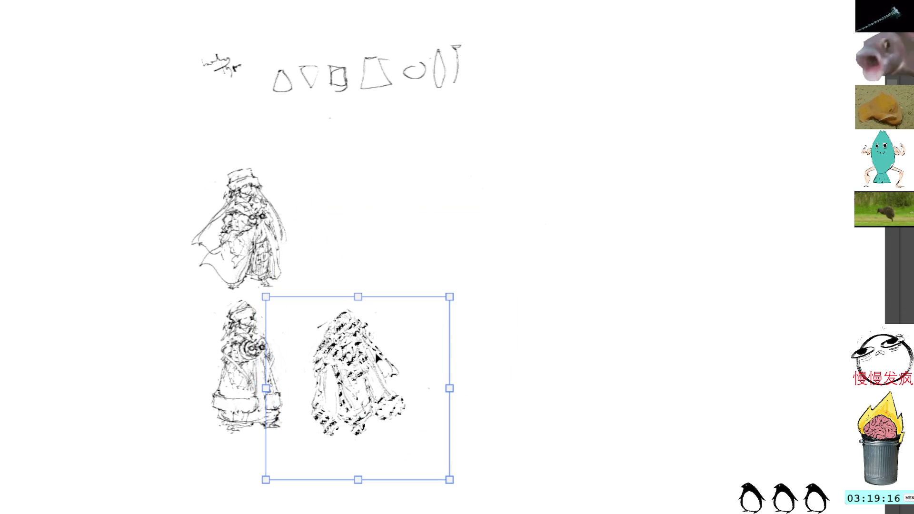
{"action": "left_click_drag", "start_coordinate": [355, 298], "coordinate": [356, 289]}
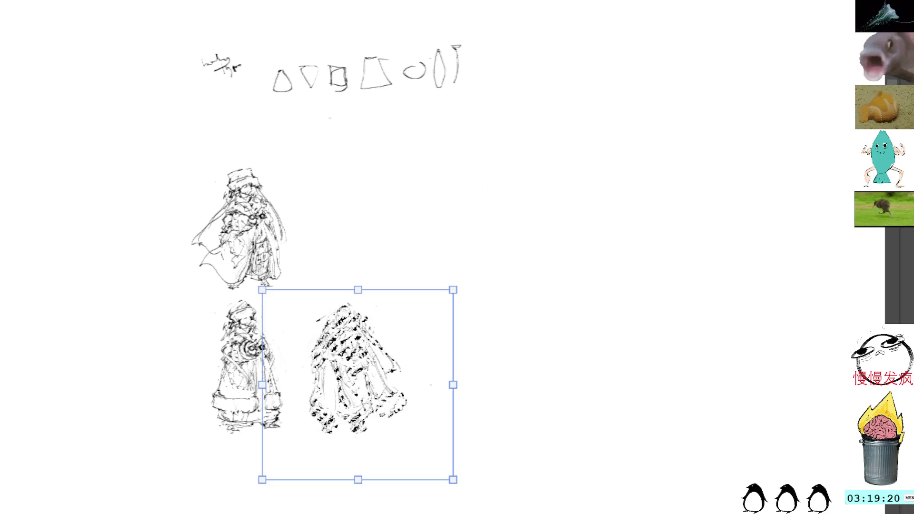
{"action": "key", "text": "Return"}
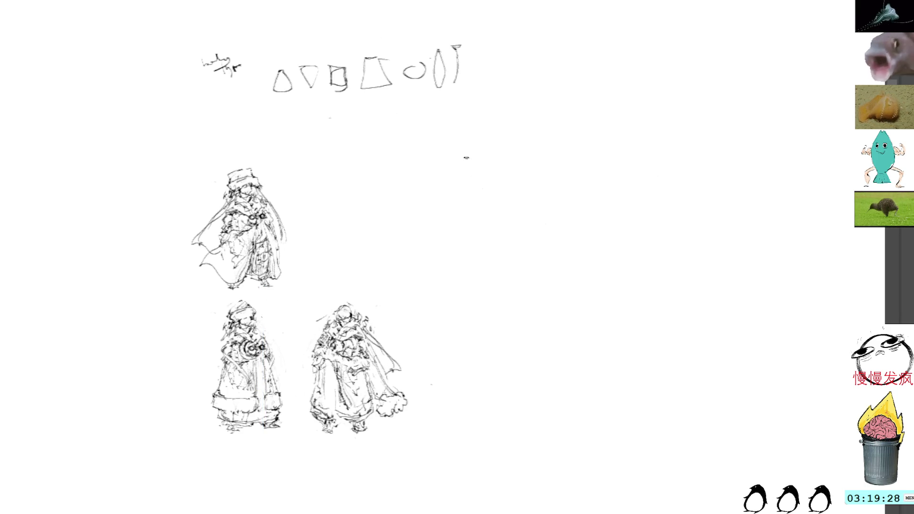
Step: Paste a copy of the top-left figure into the empty top-right spot
{"action": "key", "text": "ctrl+v"}
{"action": "left_click_drag", "start_coordinate": [394, 207], "coordinate": [487, 188]}
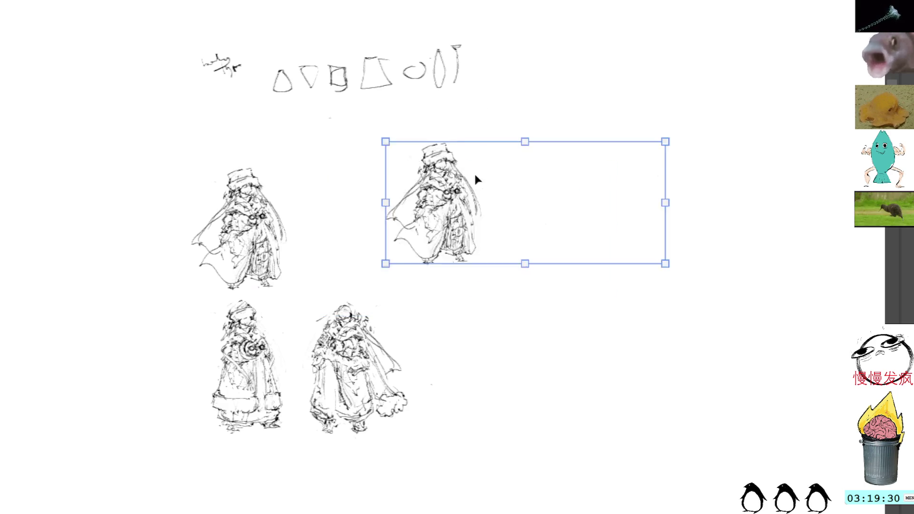
{"action": "key", "text": "Return"}
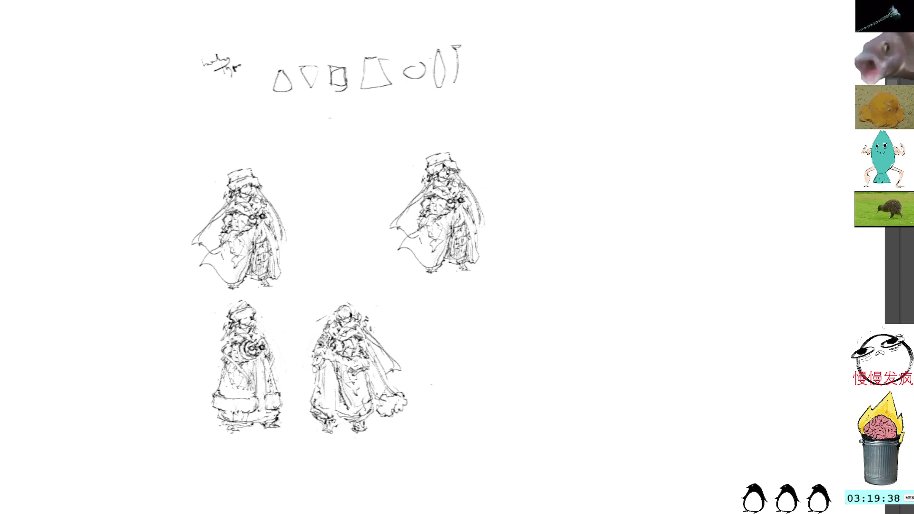
Step: Redraw the copy's hat brim with new strokes, undoing a bad curved mark
{"action": "left_click_drag", "start_coordinate": [429, 151], "coordinate": [420, 168]}
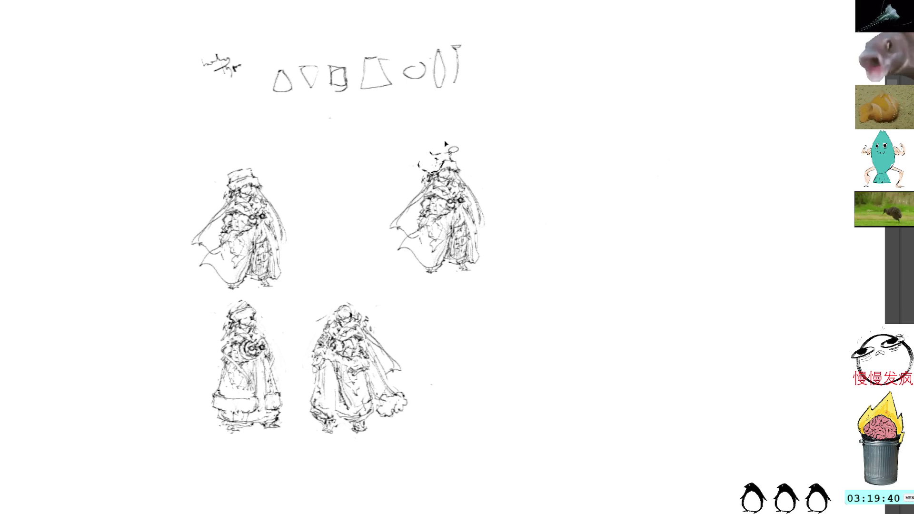
{"action": "key", "text": "ctrl+z"}
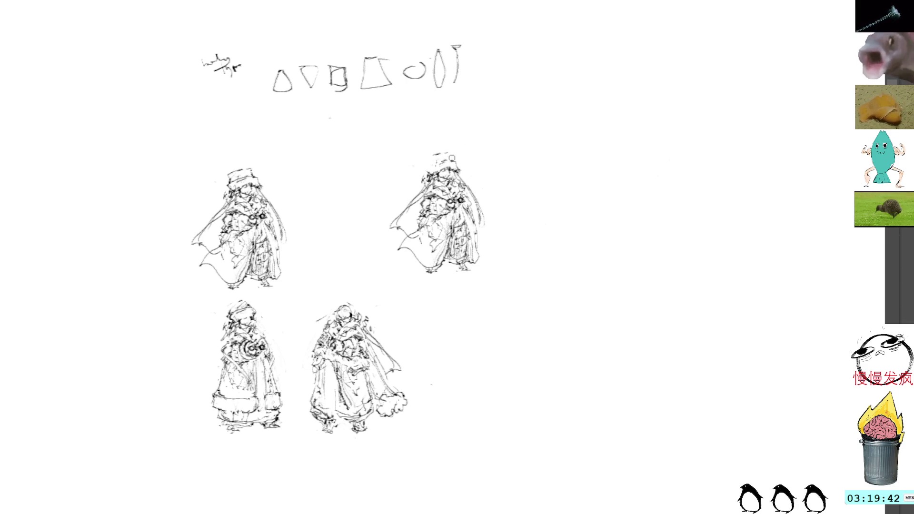
{"action": "mouse_move", "coordinate": [447, 151]}
{"action": "left_mouse_down"}
{"action": "mouse_move", "coordinate": [465, 148]}
{"action": "mouse_move", "coordinate": [469, 176]}
{"action": "mouse_move", "coordinate": [416, 174]}
{"action": "mouse_move", "coordinate": [437, 178]}
{"action": "left_mouse_up"}
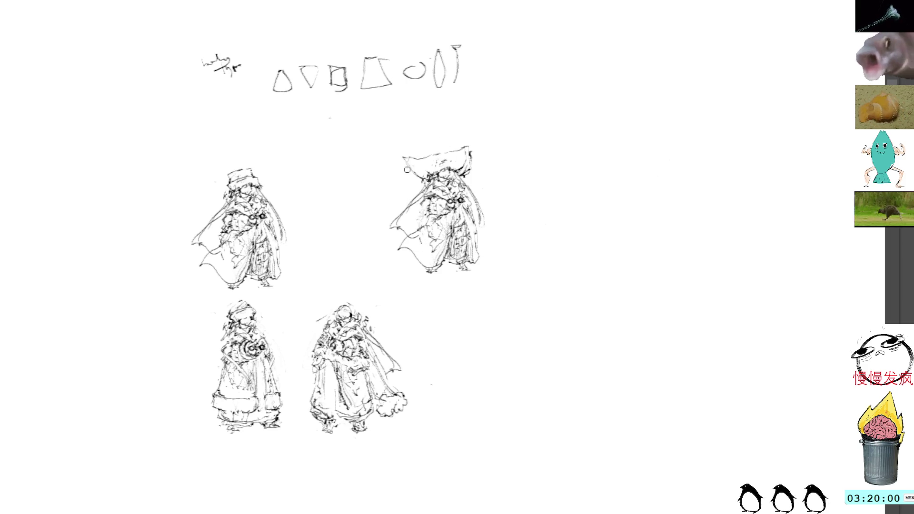
{"action": "mouse_move", "coordinate": [410, 167]}
{"action": "left_mouse_down"}
{"action": "mouse_move", "coordinate": [435, 181]}
{"action": "mouse_move", "coordinate": [415, 170]}
{"action": "mouse_move", "coordinate": [433, 181]}
{"action": "mouse_move", "coordinate": [438, 172]}
{"action": "mouse_move", "coordinate": [401, 161]}
{"action": "mouse_move", "coordinate": [432, 177]}
{"action": "mouse_move", "coordinate": [444, 161]}
{"action": "left_mouse_up"}
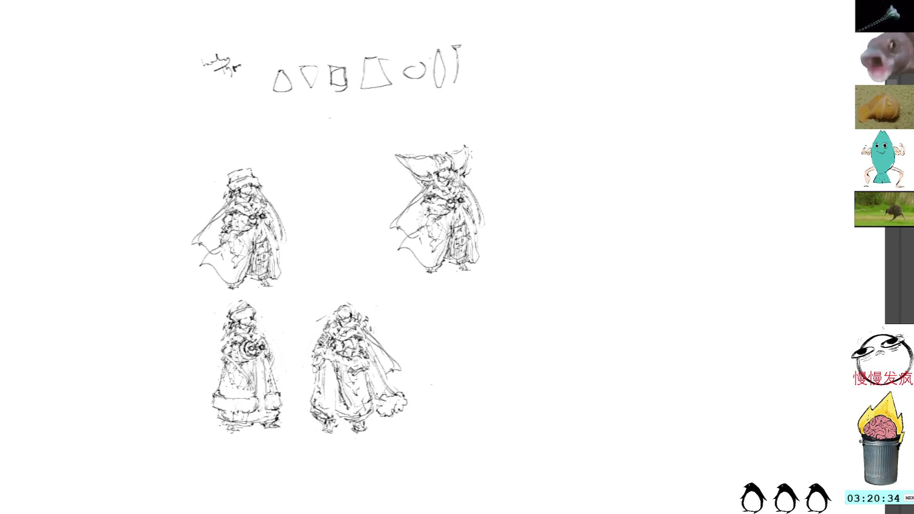
Step: Lasso the copy's left cape strokes, delete them and clear the selection
{"action": "left_click_drag", "start_coordinate": [420, 184], "coordinate": [424, 234]}
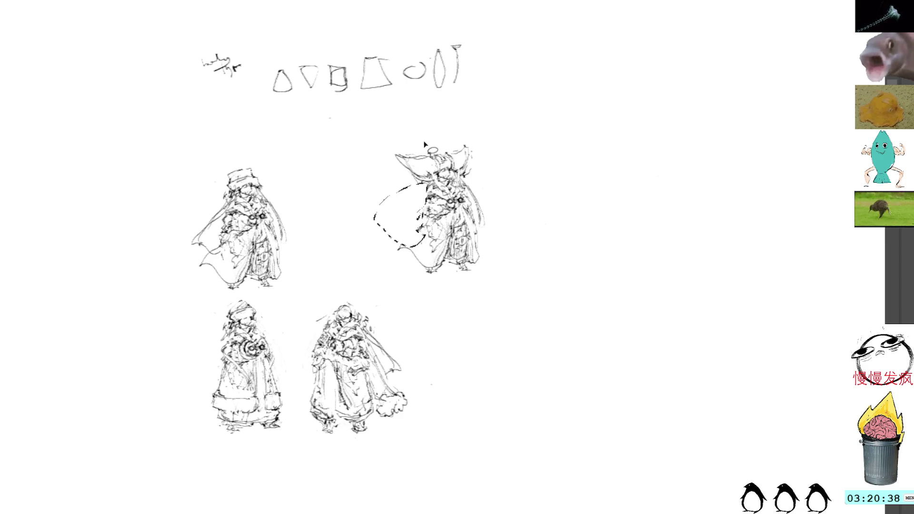
{"action": "key", "text": "Delete"}
{"action": "key", "text": "ctrl+shift+a"}
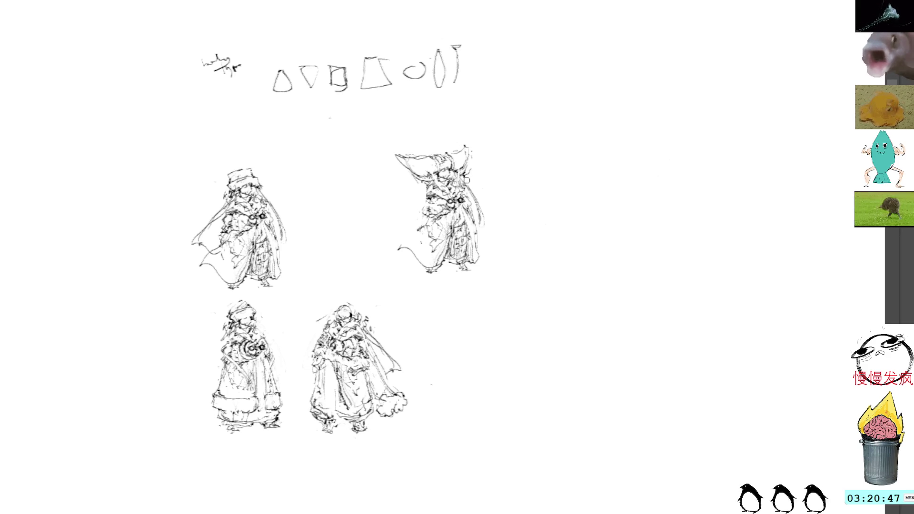
Step: Add a stroke along the copy's right side, undoing a first attempt
{"action": "mouse_move", "coordinate": [477, 193]}
{"action": "left_mouse_down"}
{"action": "mouse_move", "coordinate": [471, 187]}
{"action": "mouse_move", "coordinate": [484, 218]}
{"action": "left_mouse_up"}
{"action": "key", "text": "ctrl+z"}
{"action": "key", "text": "ctrl+z"}
{"action": "key", "text": "ctrl+z"}
{"action": "key", "text": "ctrl+z"}
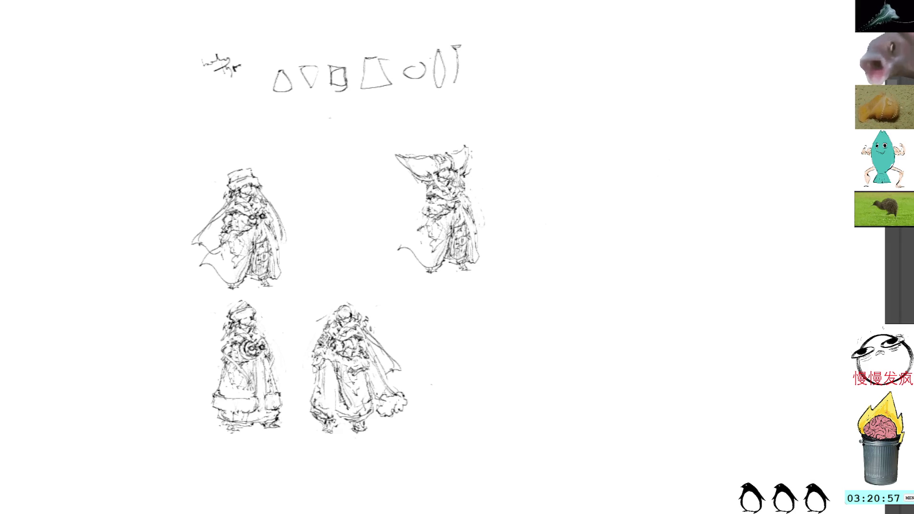
{"action": "left_click_drag", "start_coordinate": [466, 209], "coordinate": [470, 236]}
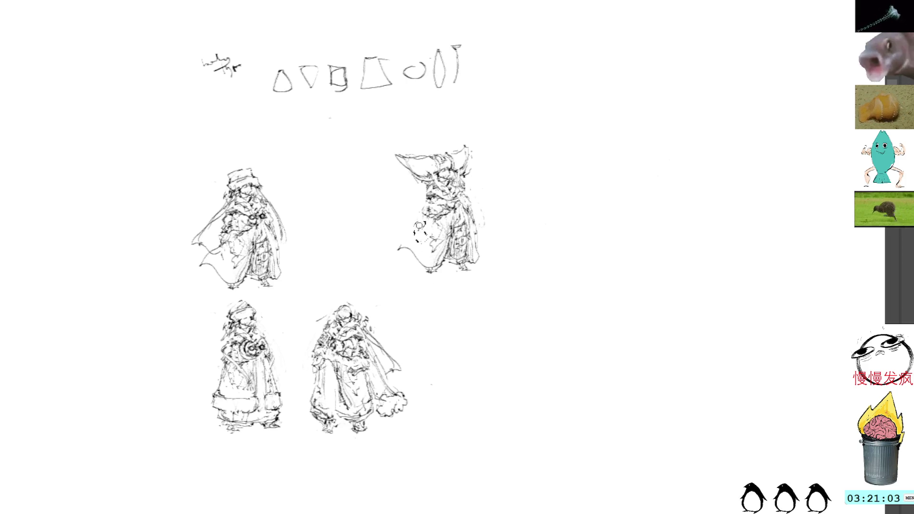
Step: Delete the lower-left tail, remove the right cape strokes and add short strokes at the feet
{"action": "left_click_drag", "start_coordinate": [401, 238], "coordinate": [423, 275]}
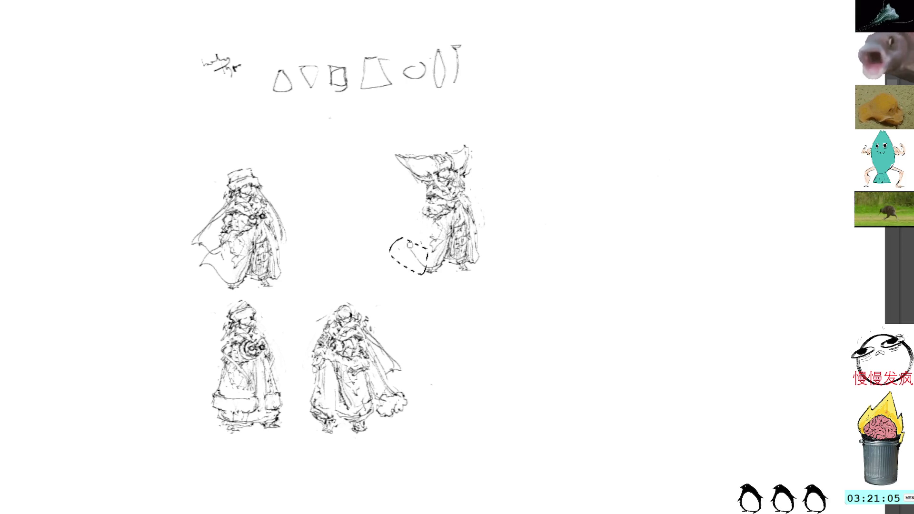
{"action": "key", "text": "Delete"}
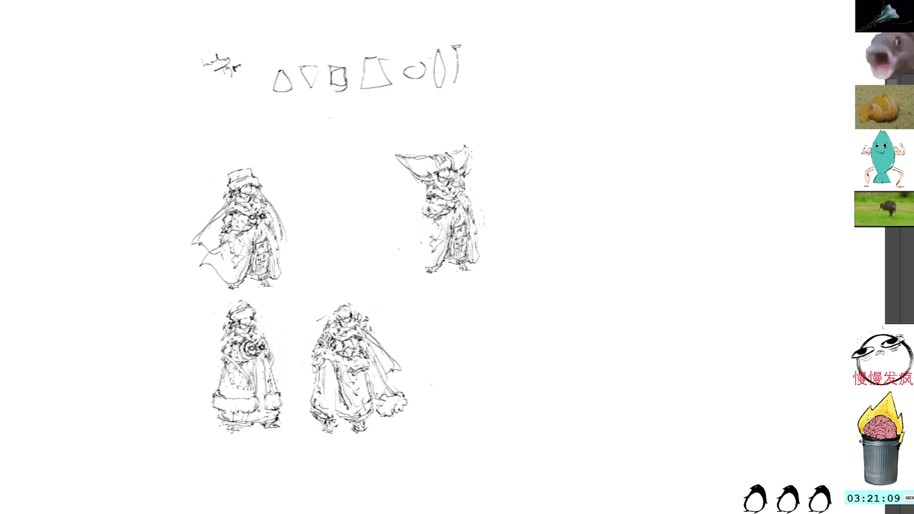
{"action": "key", "text": "ctrl+z"}
{"action": "key", "text": "ctrl+z"}
{"action": "key", "text": "ctrl+z"}
{"action": "key", "text": "ctrl+z"}
{"action": "key", "text": "ctrl+z"}
{"action": "key", "text": "ctrl+z"}
{"action": "key", "text": "ctrl+z"}
{"action": "key", "text": "ctrl+z"}
{"action": "key", "text": "ctrl+z"}
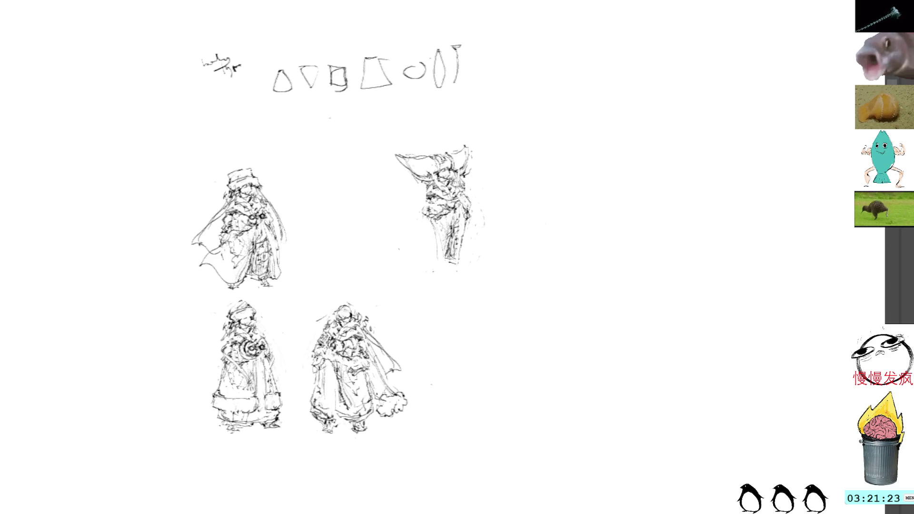
{"action": "left_click_drag", "start_coordinate": [457, 261], "coordinate": [454, 269]}
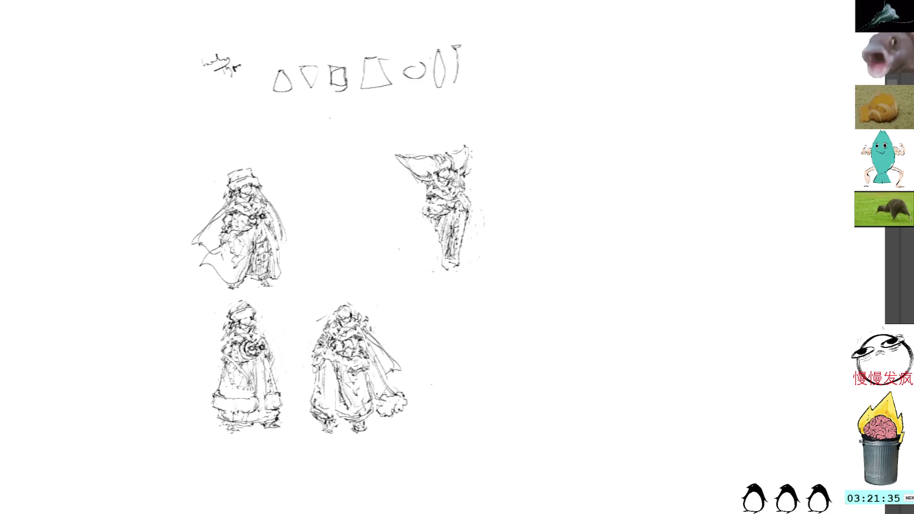
{"action": "key", "text": "ctrl+t"}
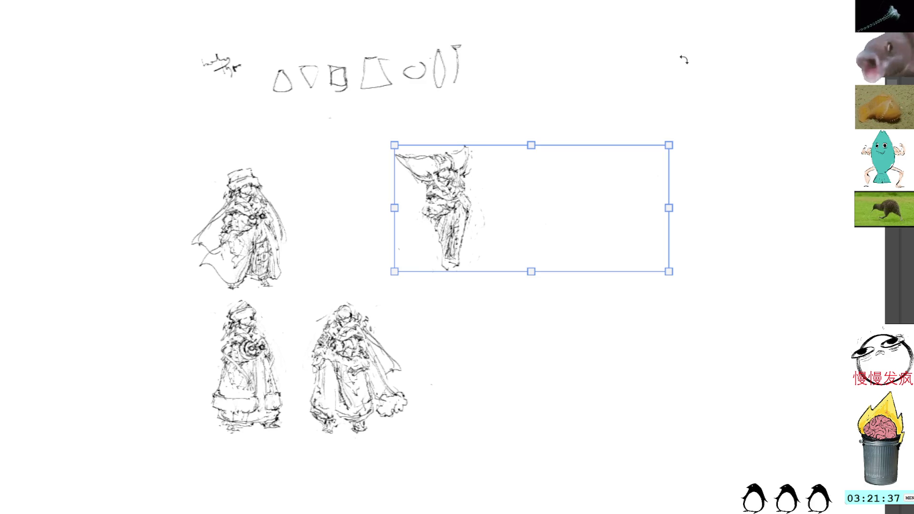
{"action": "key", "text": "Return"}
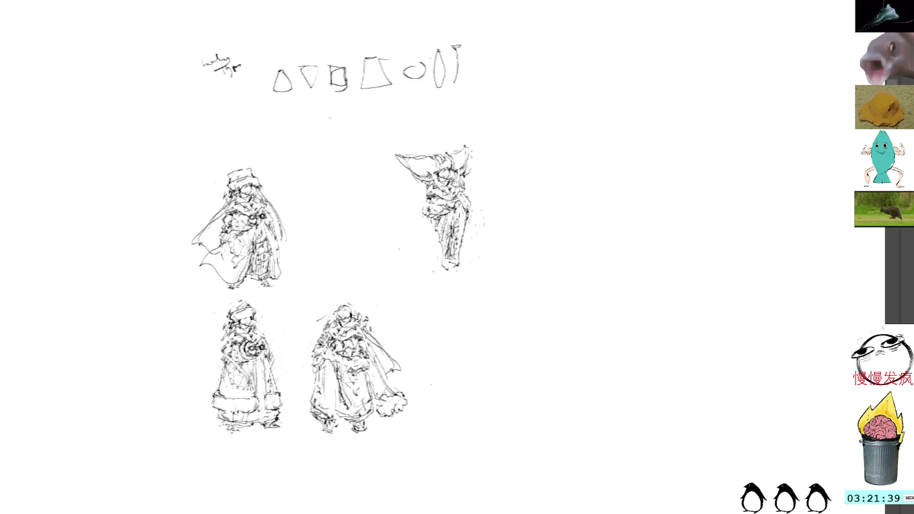
{"action": "mouse_move", "coordinate": [478, 207]}
{"action": "left_mouse_down"}
{"action": "mouse_move", "coordinate": [421, 201]}
{"action": "mouse_move", "coordinate": [418, 225]}
{"action": "left_mouse_up"}
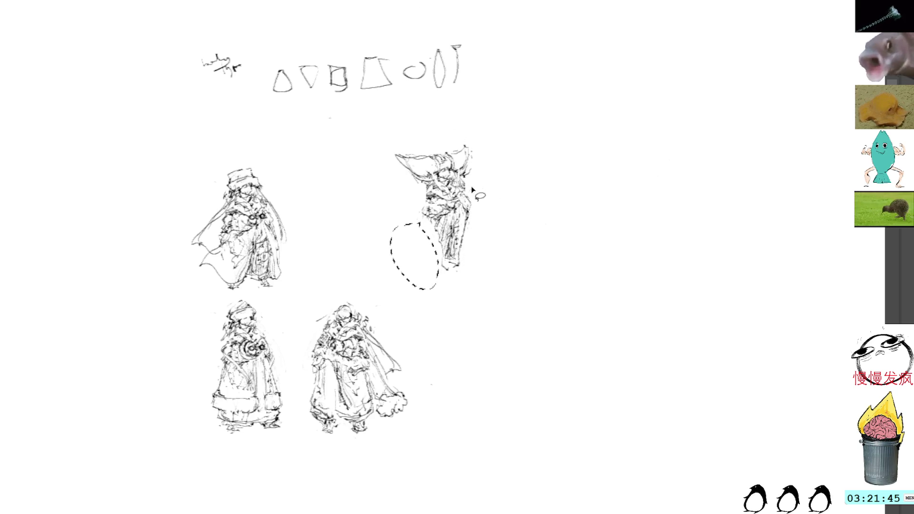
{"action": "left_click", "coordinate": [508, 170]}
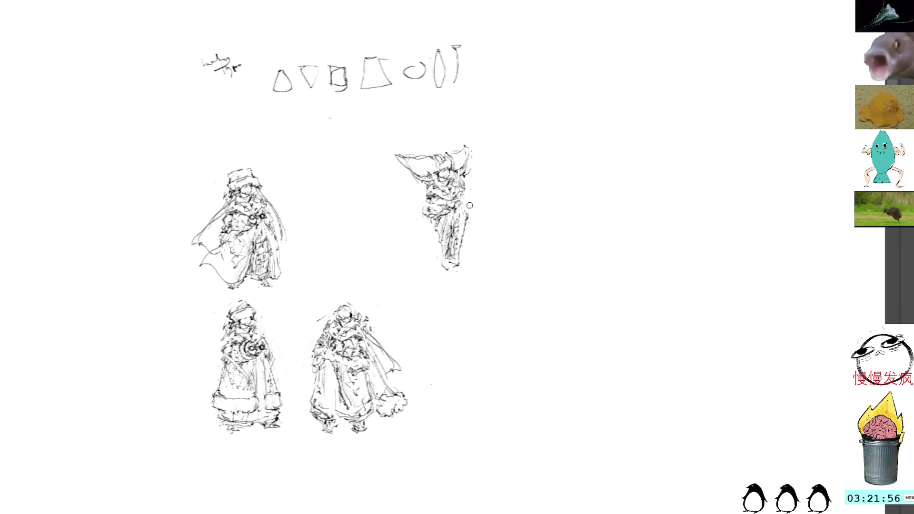
Step: Ink the figure's right edge, lower-left shading and feet extending leftward
{"action": "left_click_drag", "start_coordinate": [467, 191], "coordinate": [465, 213]}
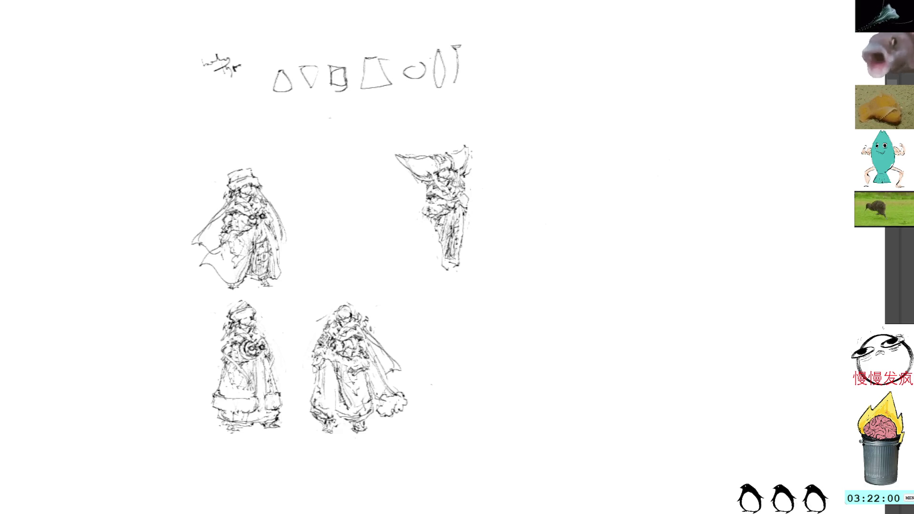
{"action": "mouse_move", "coordinate": [457, 254]}
{"action": "left_mouse_down"}
{"action": "mouse_move", "coordinate": [450, 273]}
{"action": "mouse_move", "coordinate": [459, 258]}
{"action": "left_mouse_up"}
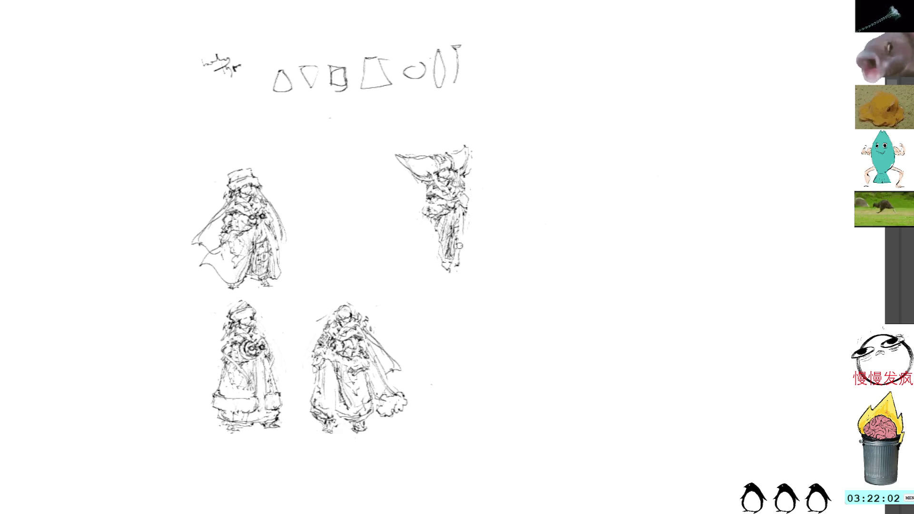
{"action": "left_click_drag", "start_coordinate": [464, 219], "coordinate": [459, 265]}
{"action": "mouse_move", "coordinate": [435, 227]}
{"action": "left_mouse_down"}
{"action": "mouse_move", "coordinate": [443, 251]}
{"action": "mouse_move", "coordinate": [442, 240]}
{"action": "left_mouse_up"}
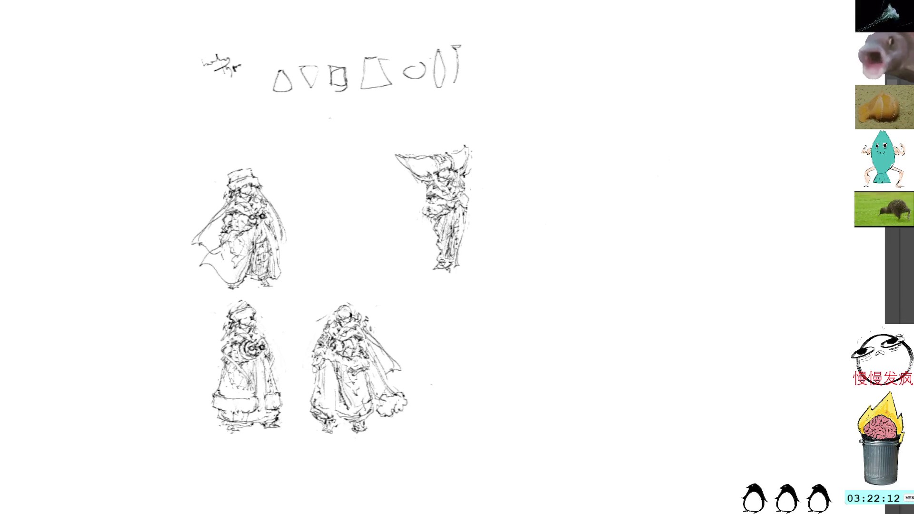
{"action": "left_click_drag", "start_coordinate": [460, 269], "coordinate": [434, 274]}
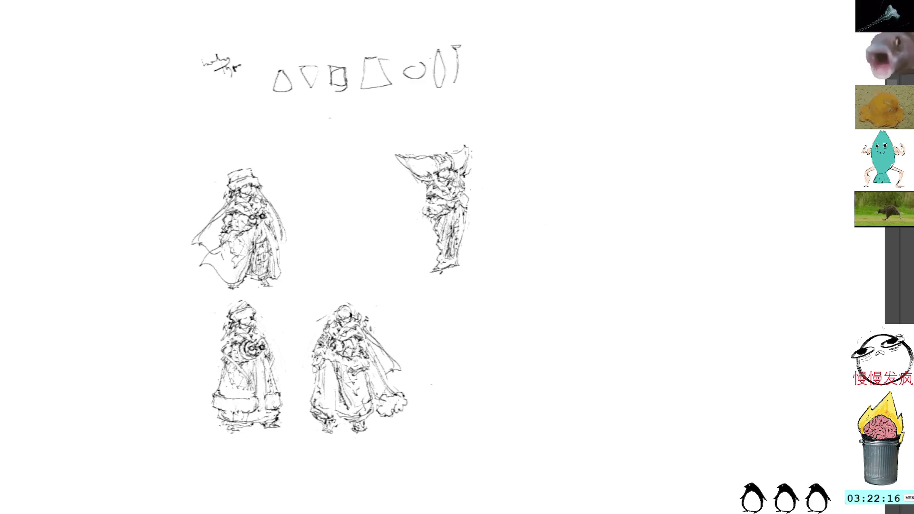
{"action": "left_click_drag", "start_coordinate": [465, 268], "coordinate": [458, 271]}
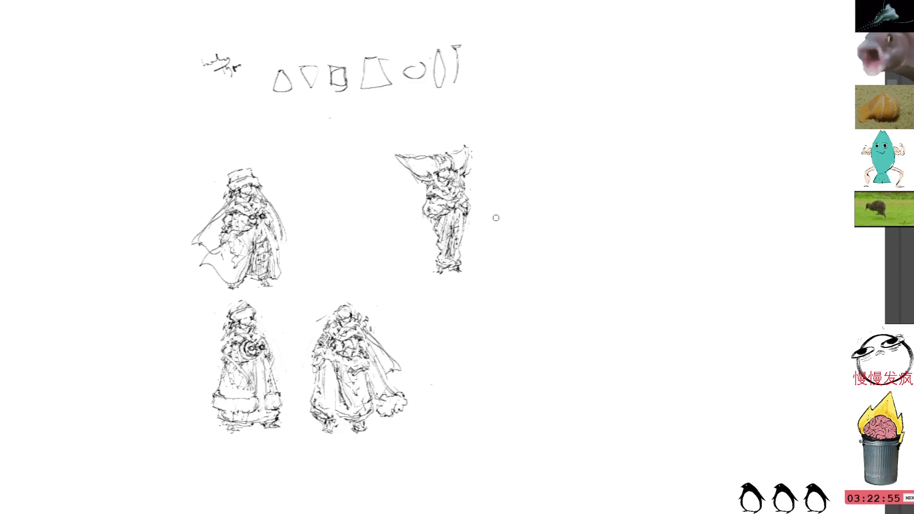
Step: Sketch the hat's right edge, left brim and hanging lines, undoing a looping stroke
{"action": "mouse_move", "coordinate": [458, 151]}
{"action": "left_mouse_down"}
{"action": "mouse_move", "coordinate": [474, 146]}
{"action": "mouse_move", "coordinate": [462, 174]}
{"action": "left_mouse_up"}
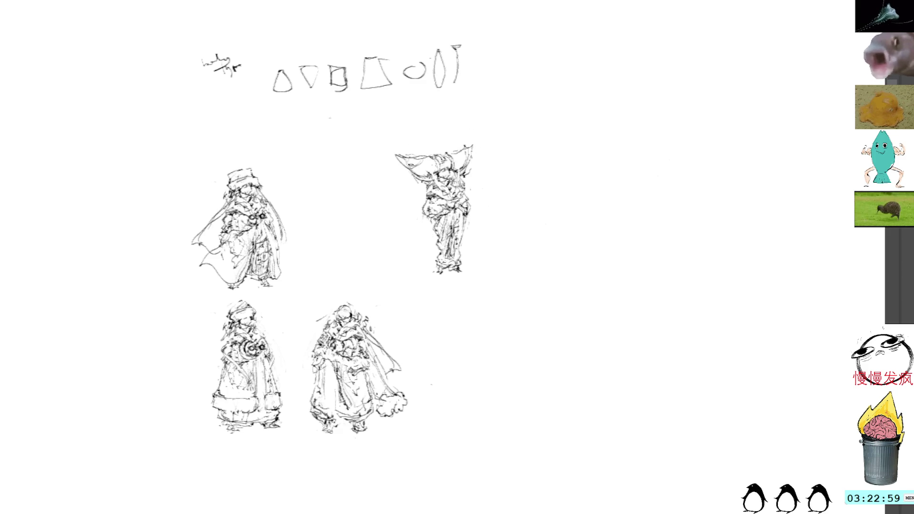
{"action": "mouse_move", "coordinate": [400, 152]}
{"action": "left_mouse_down"}
{"action": "mouse_move", "coordinate": [421, 150]}
{"action": "mouse_move", "coordinate": [411, 196]}
{"action": "mouse_move", "coordinate": [417, 209]}
{"action": "left_mouse_up"}
{"action": "left_click_drag", "start_coordinate": [472, 172], "coordinate": [470, 191]}
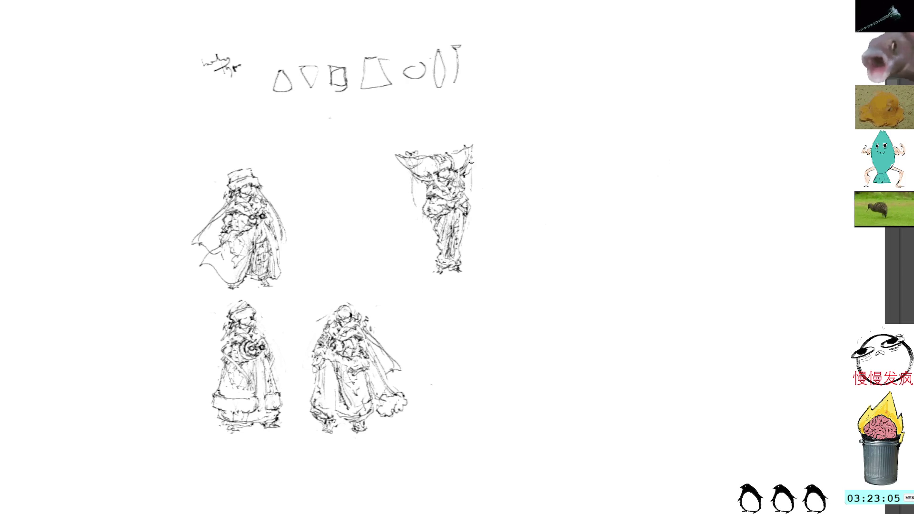
{"action": "left_click_drag", "start_coordinate": [407, 174], "coordinate": [418, 226]}
{"action": "key", "text": "ctrl+z"}
{"action": "key", "text": "ctrl+z"}
{"action": "key", "text": "ctrl+z"}
Step: Draw long vertical hanging lines down the figure's right side, redoing one
{"action": "left_click_drag", "start_coordinate": [471, 160], "coordinate": [474, 224]}
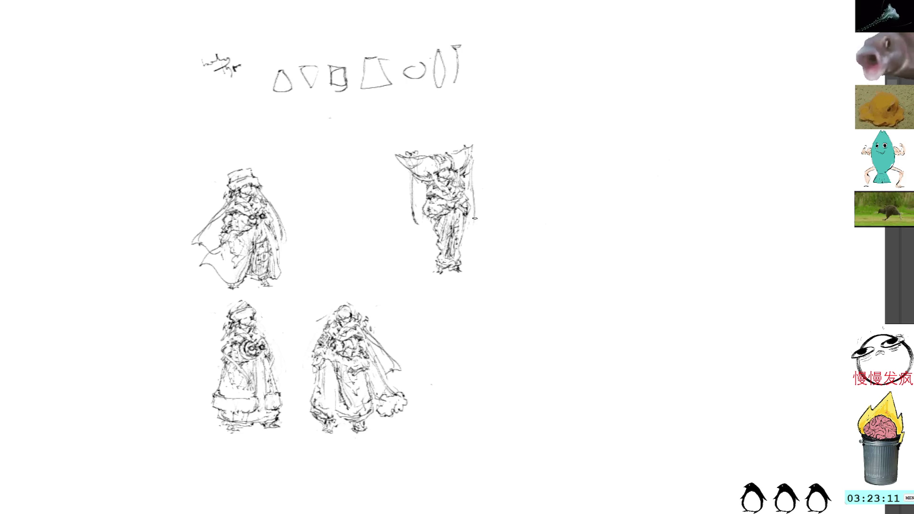
{"action": "key", "text": "ctrl+z"}
{"action": "key", "text": "ctrl+z"}
{"action": "left_click_drag", "start_coordinate": [473, 146], "coordinate": [471, 191]}
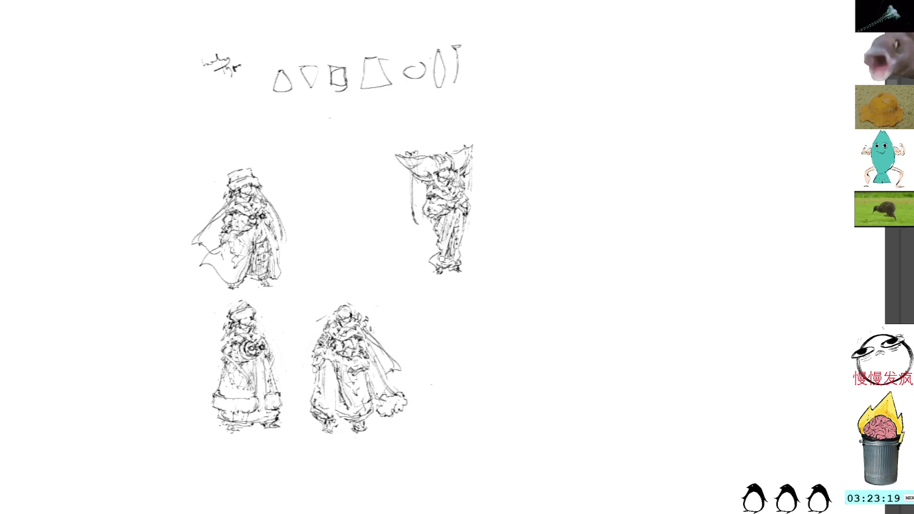
{"action": "mouse_move", "coordinate": [465, 241]}
{"action": "left_mouse_down"}
{"action": "mouse_move", "coordinate": [464, 275]}
{"action": "mouse_move", "coordinate": [449, 275]}
{"action": "mouse_move", "coordinate": [459, 277]}
{"action": "left_mouse_up"}
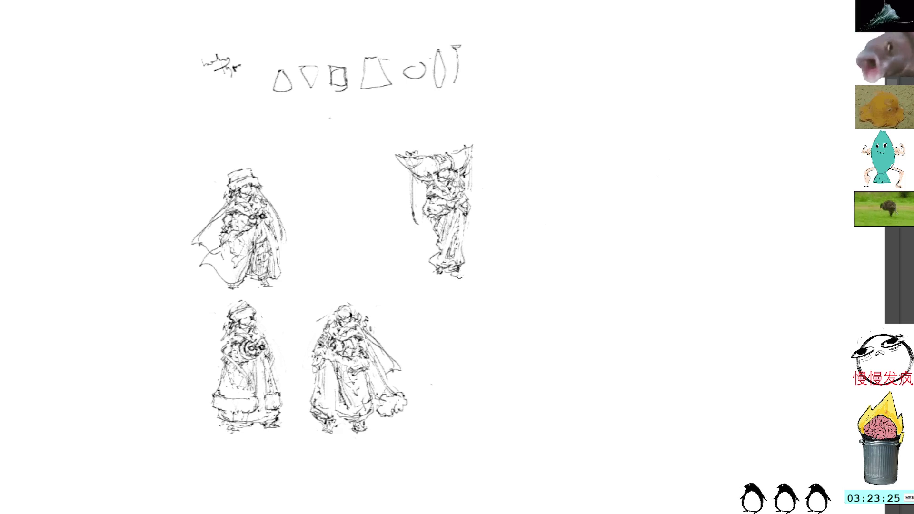
Step: Select the whole hatted figure and move it down beside the lower row
{"action": "mouse_move", "coordinate": [375, 197]}
{"action": "left_mouse_down"}
{"action": "mouse_move", "coordinate": [503, 275]}
{"action": "mouse_move", "coordinate": [493, 286]}
{"action": "left_mouse_up"}
{"action": "key", "text": "ctrl+t"}
{"action": "mouse_move", "coordinate": [471, 207]}
{"action": "left_mouse_down"}
{"action": "mouse_move", "coordinate": [475, 317]}
{"action": "mouse_move", "coordinate": [463, 337]}
{"action": "mouse_move", "coordinate": [356, 198]}
{"action": "left_mouse_up"}
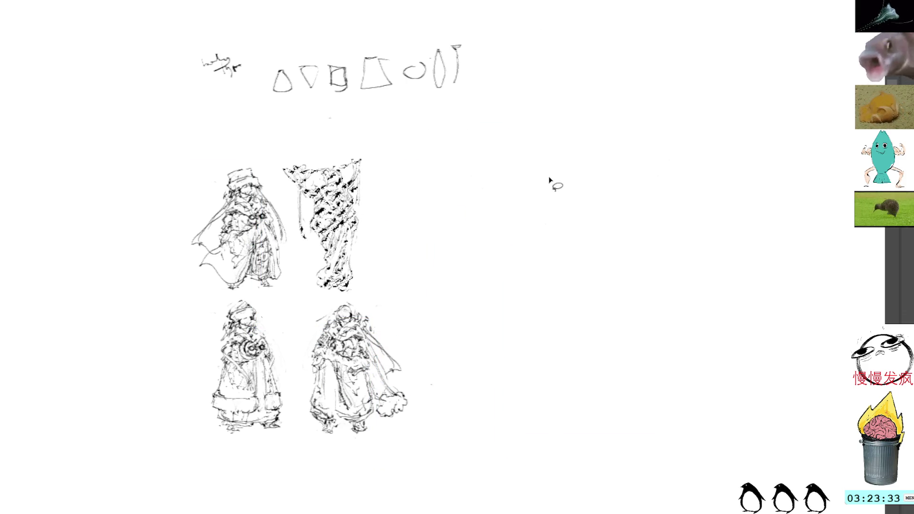
Step: Paste a copy of the top-left cloaked figure beside the hatted figure
{"action": "key", "text": "ctrl+v"}
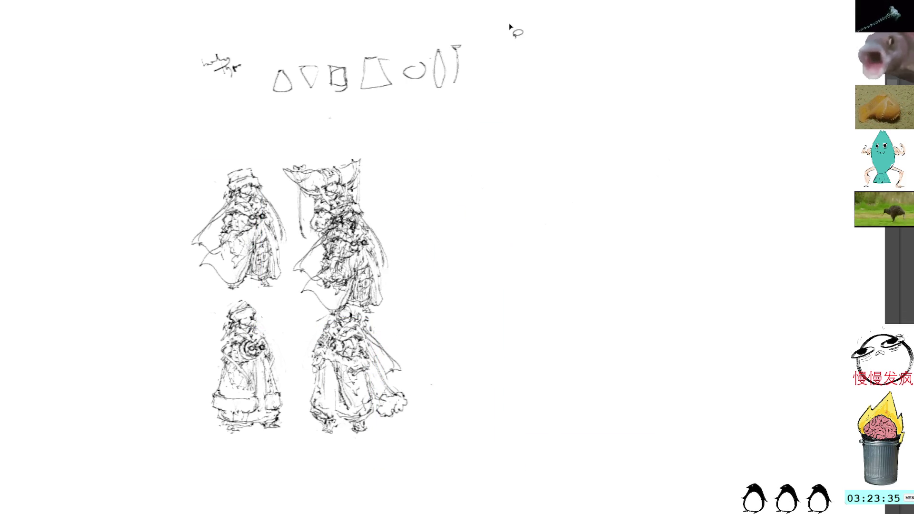
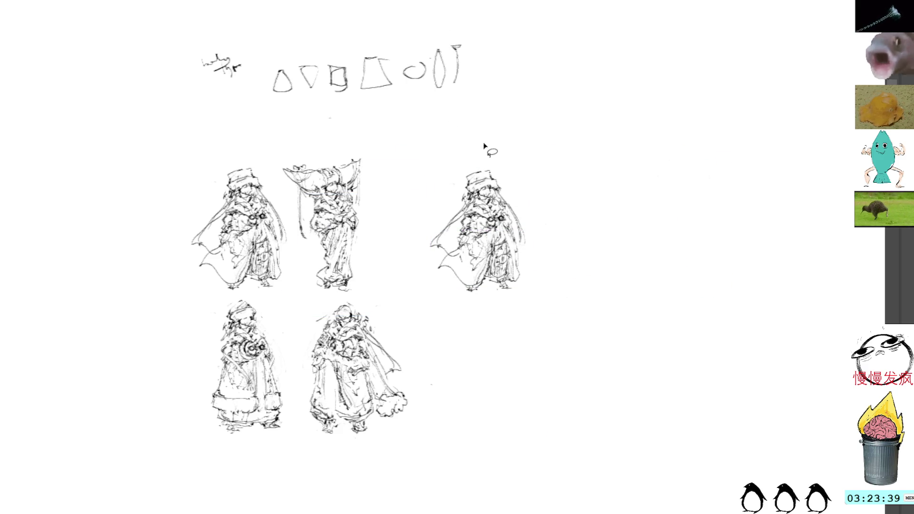
Step: Redraw the upper-right figure's hat as a taller peaked shape and add a face stroke
{"action": "mouse_move", "coordinate": [472, 169]}
{"action": "left_mouse_down"}
{"action": "mouse_move", "coordinate": [454, 174]}
{"action": "mouse_move", "coordinate": [469, 183]}
{"action": "mouse_move", "coordinate": [482, 166]}
{"action": "mouse_move", "coordinate": [502, 166]}
{"action": "mouse_move", "coordinate": [496, 179]}
{"action": "left_mouse_up"}
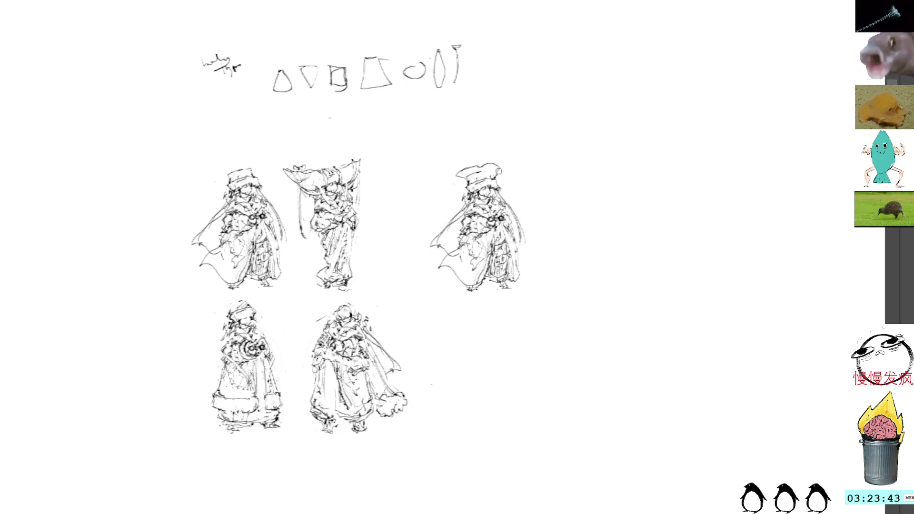
{"action": "key", "text": "ctrl+z"}
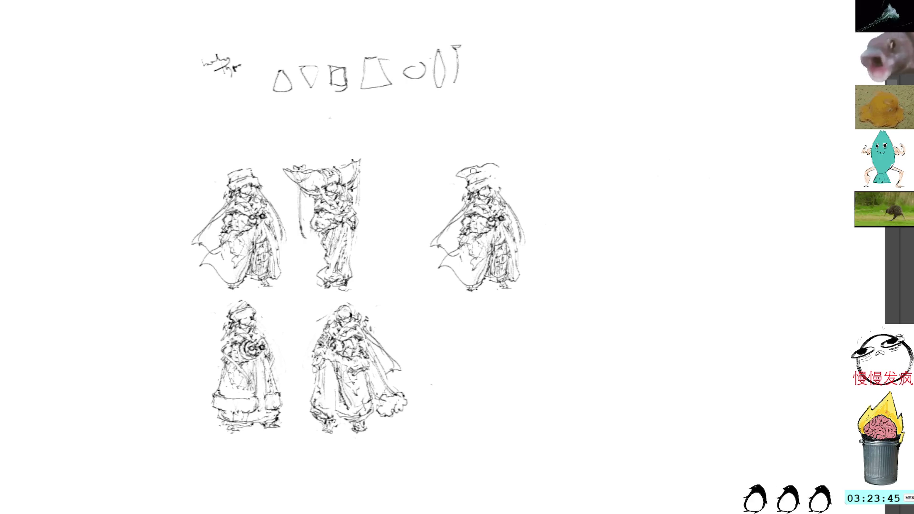
{"action": "key", "text": "ctrl+z"}
{"action": "mouse_move", "coordinate": [454, 175]}
{"action": "left_mouse_down"}
{"action": "mouse_move", "coordinate": [473, 169]}
{"action": "mouse_move", "coordinate": [457, 179]}
{"action": "mouse_move", "coordinate": [476, 190]}
{"action": "mouse_move", "coordinate": [505, 170]}
{"action": "mouse_move", "coordinate": [492, 184]}
{"action": "left_mouse_up"}
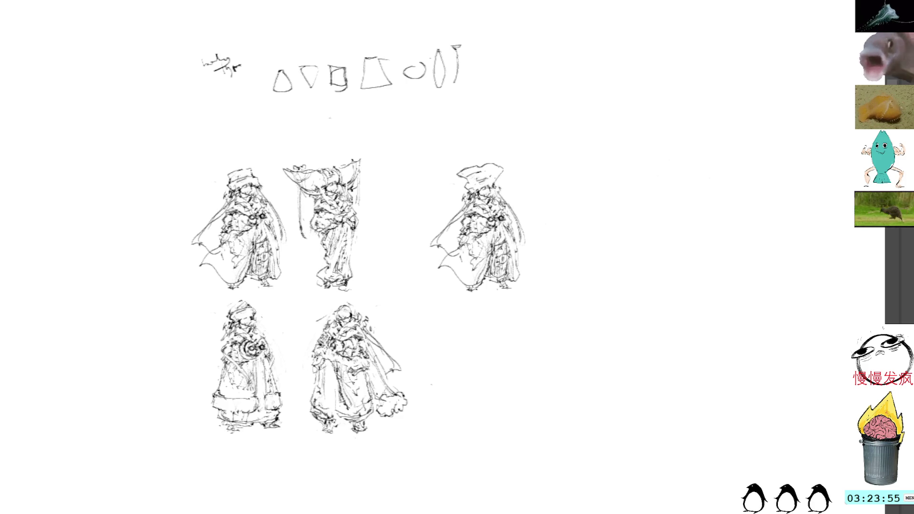
{"action": "left_click_drag", "start_coordinate": [472, 192], "coordinate": [463, 198]}
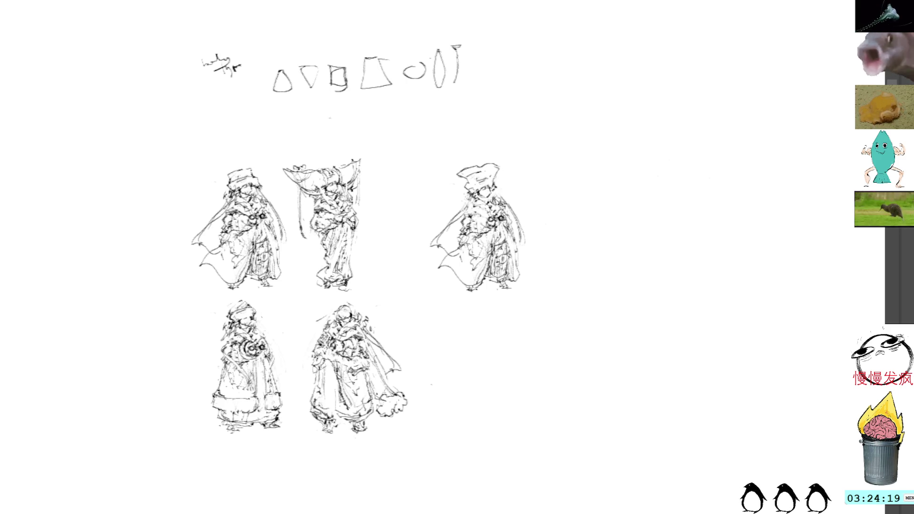
Step: Lasso-select the area around the figure's head and the cape on its left side
{"action": "left_click_drag", "start_coordinate": [498, 190], "coordinate": [516, 213]}
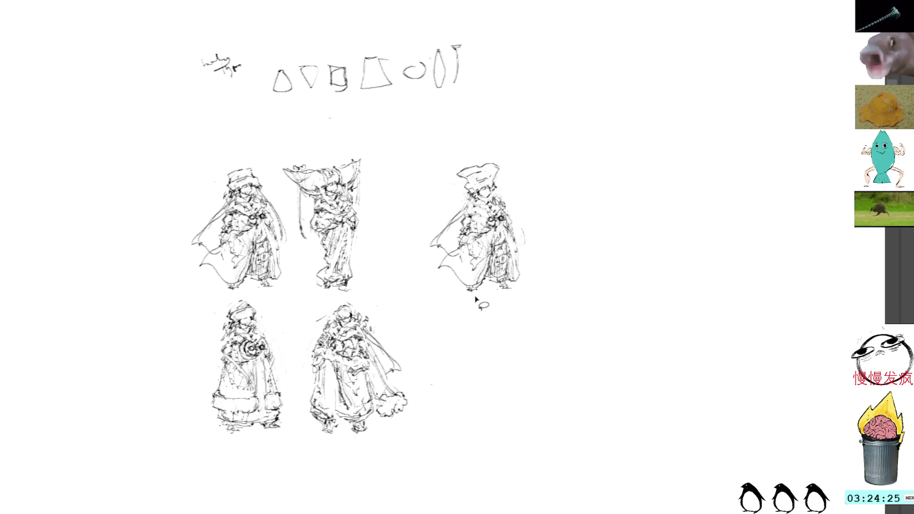
{"action": "mouse_move", "coordinate": [458, 203]}
{"action": "left_mouse_down"}
{"action": "mouse_move", "coordinate": [425, 233]}
{"action": "mouse_move", "coordinate": [464, 289]}
{"action": "left_mouse_up"}
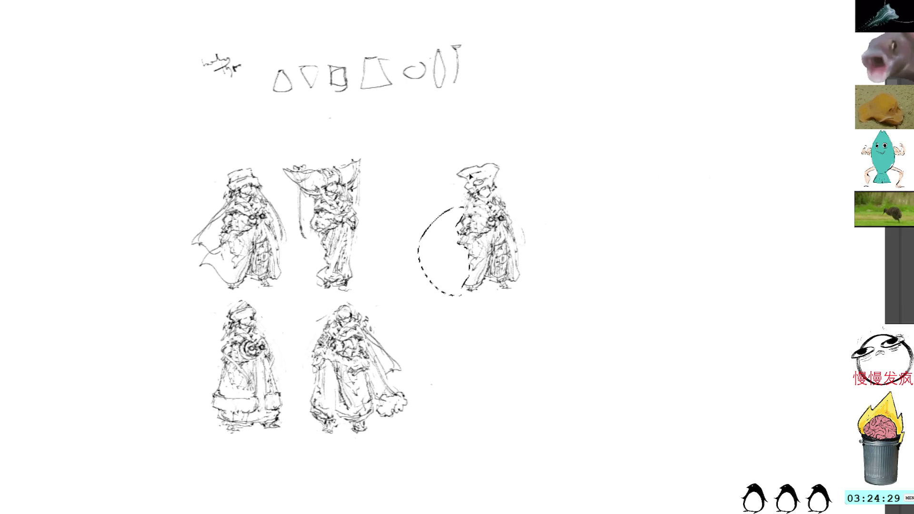
Step: Delete the selected cape and darken the figure's face, left side and chest
{"action": "key", "text": "ctrl+d"}
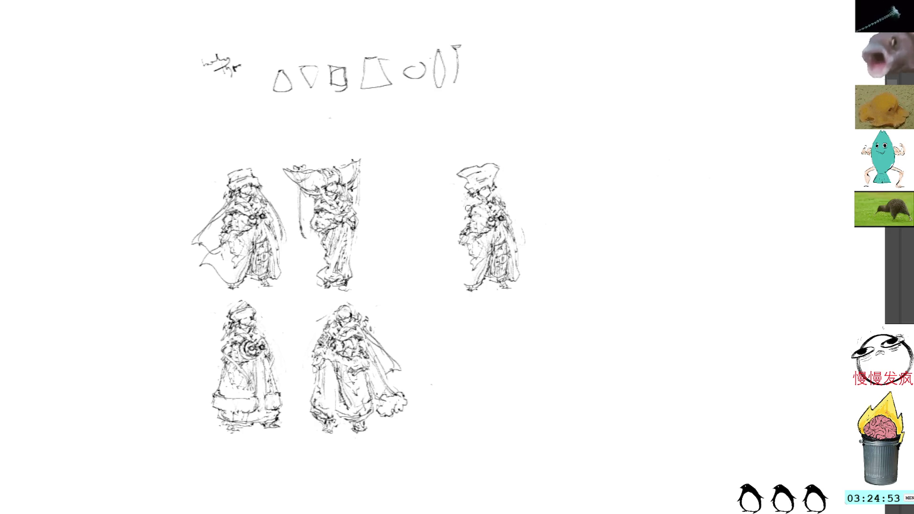
{"action": "left_click_drag", "start_coordinate": [476, 206], "coordinate": [463, 236]}
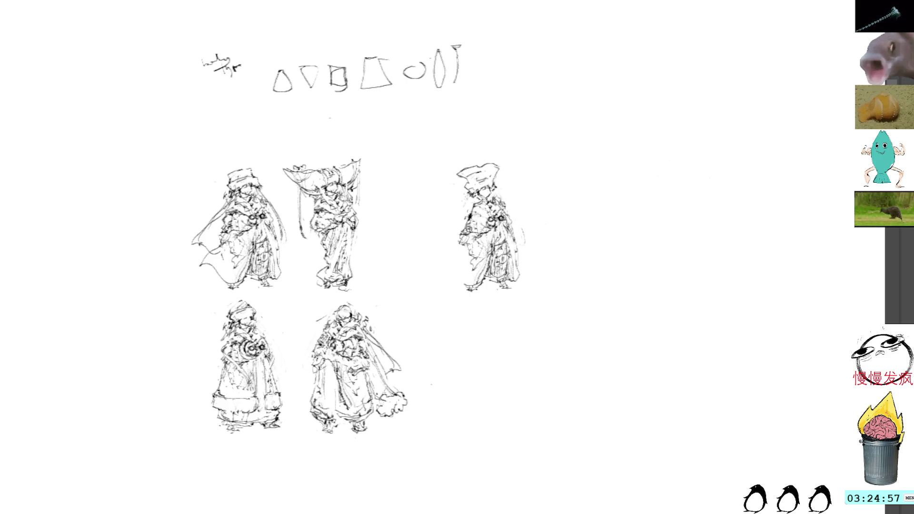
{"action": "left_click_drag", "start_coordinate": [465, 230], "coordinate": [483, 229]}
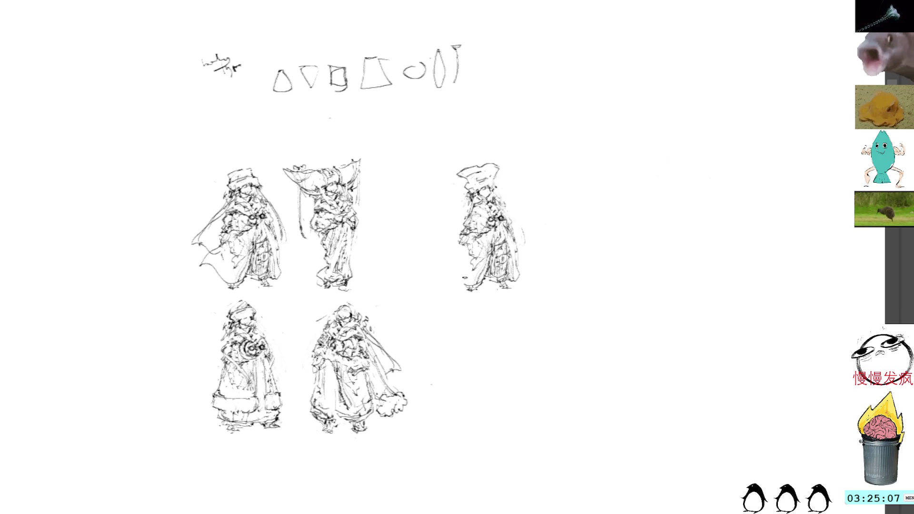
Step: Redraw the figure's lower-left edge and add a stroke along its right edge
{"action": "left_click_drag", "start_coordinate": [462, 267], "coordinate": [457, 293]}
{"action": "left_click_drag", "start_coordinate": [518, 255], "coordinate": [520, 289]}
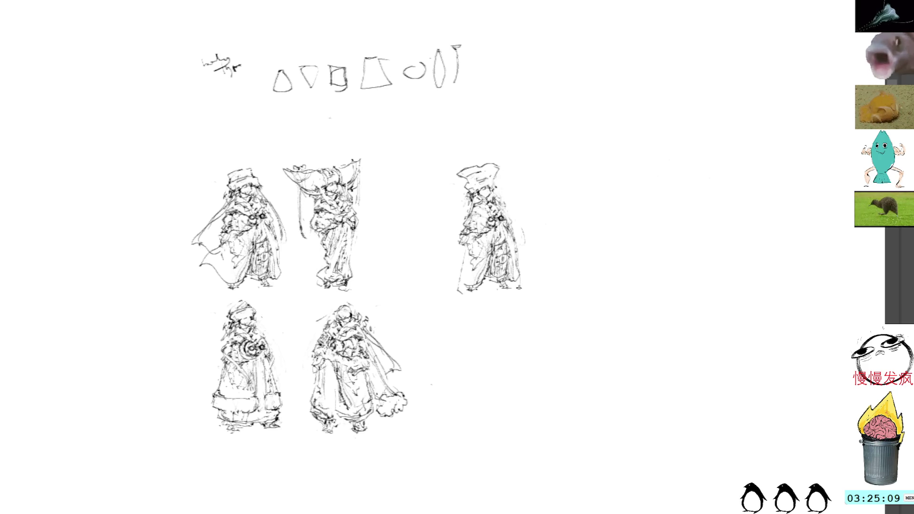
Step: Undo a stray right-edge stroke and lasso-select the whole upper-right figure
{"action": "left_click_drag", "start_coordinate": [522, 237], "coordinate": [522, 288]}
{"action": "key", "text": "ctrl+z"}
{"action": "key", "text": "ctrl+z"}
{"action": "key", "text": "ctrl+z"}
{"action": "mouse_move", "coordinate": [502, 148]}
{"action": "left_mouse_down"}
{"action": "mouse_move", "coordinate": [421, 255]}
{"action": "mouse_move", "coordinate": [527, 205]}
{"action": "mouse_move", "coordinate": [502, 146]}
{"action": "left_mouse_up"}
Step: Transform the figure: tilt it slightly, move it left beside the second figure and apply
{"action": "key", "text": "ctrl+t"}
{"action": "left_click_drag", "start_coordinate": [621, 192], "coordinate": [612, 193]}
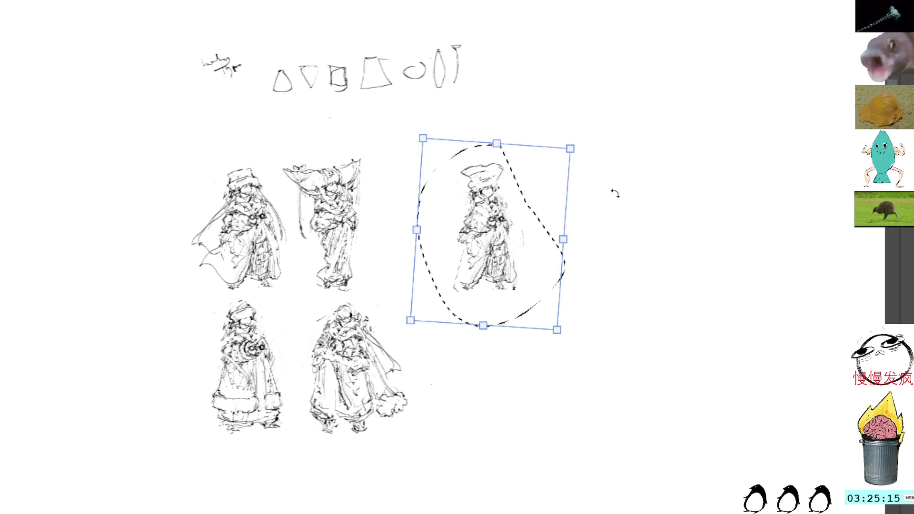
{"action": "mouse_move", "coordinate": [541, 198]}
{"action": "left_mouse_down"}
{"action": "mouse_move", "coordinate": [437, 218]}
{"action": "mouse_move", "coordinate": [454, 205]}
{"action": "left_mouse_up"}
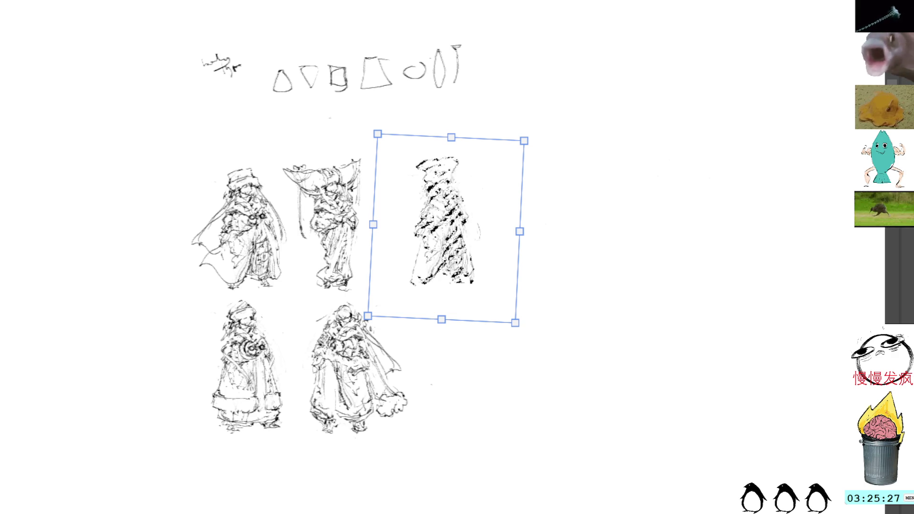
{"action": "key", "text": "Return"}
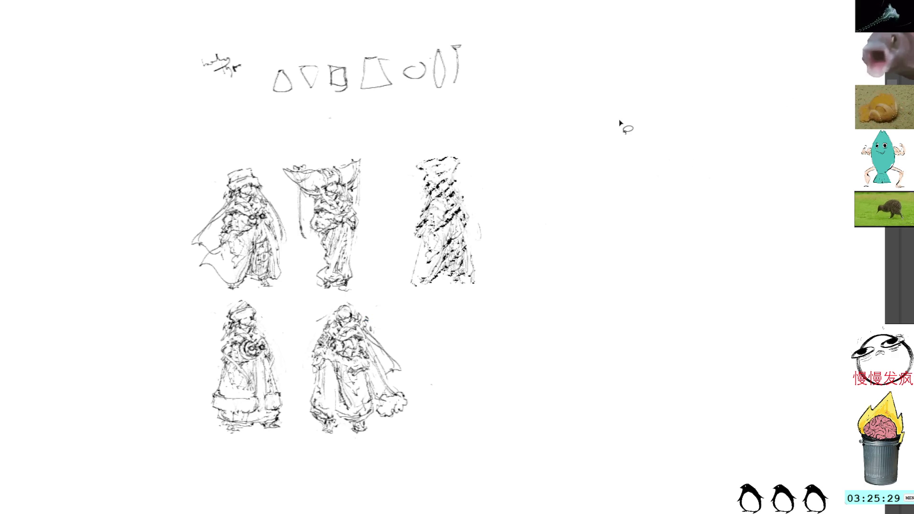